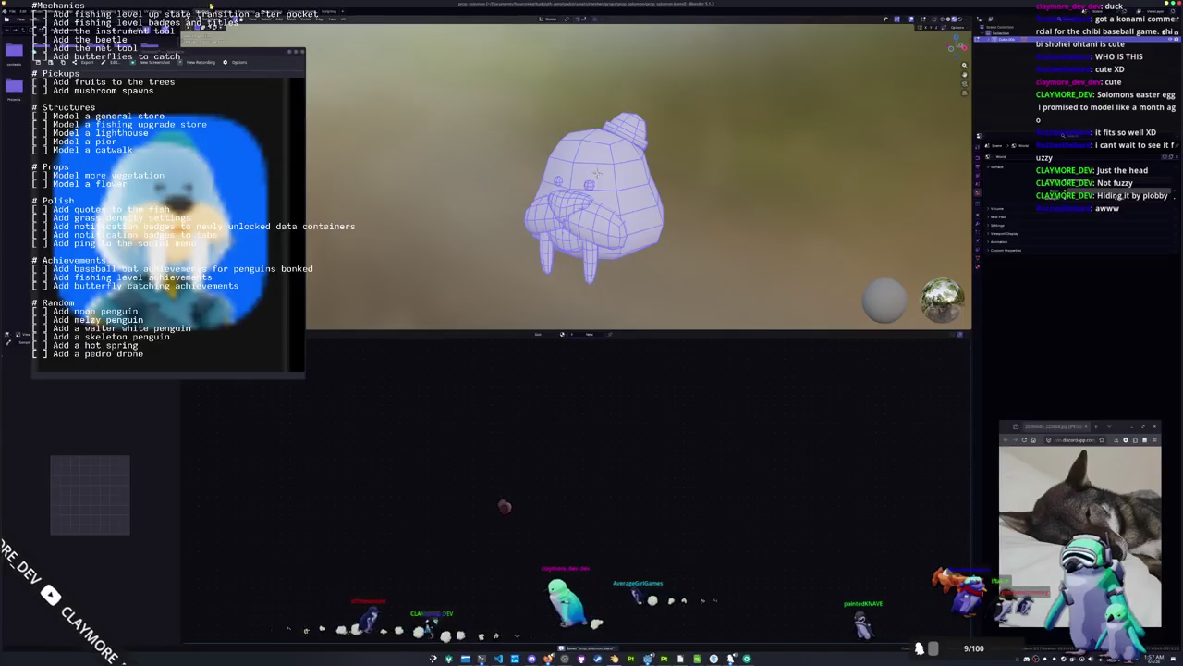
# Switch to the Layout workspace in solid shading and clear the mesh selection.
pyautogui.hotkey('ctrl', 'pageup')
pyautogui.press('KP_Decimal')
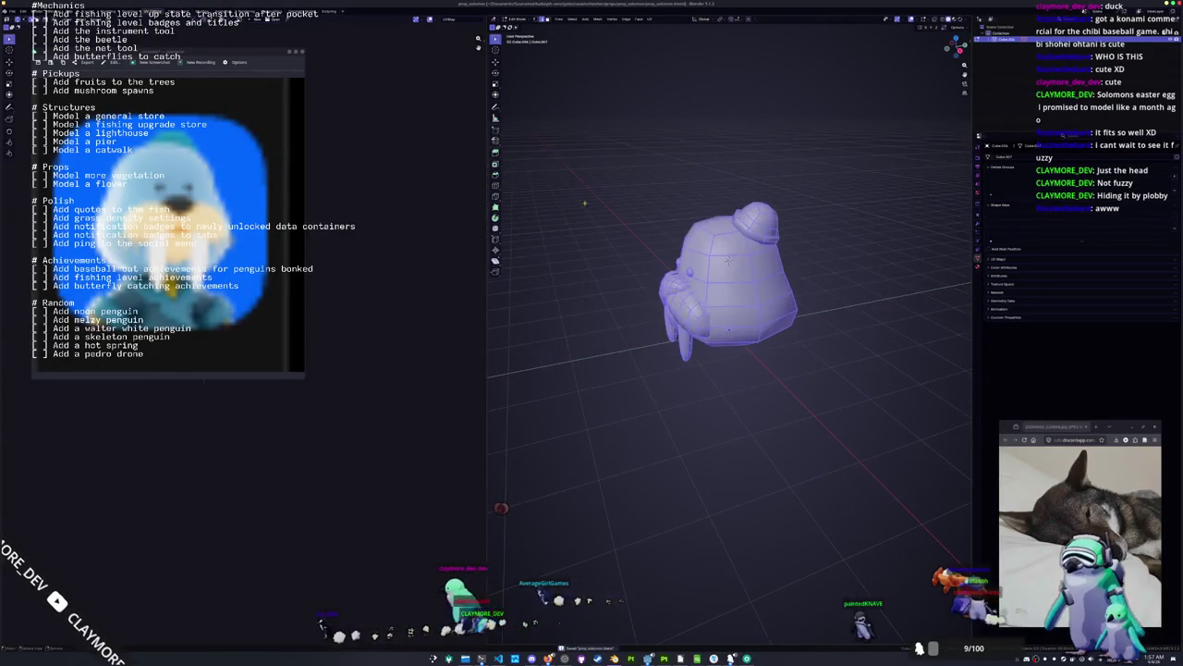
pyautogui.moveTo(228, 44)
pyautogui.mouseDown()
pyautogui.moveTo(368, 335)
pyautogui.moveTo(550, 337)
pyautogui.moveTo(541, 562)
pyautogui.mouseUp()
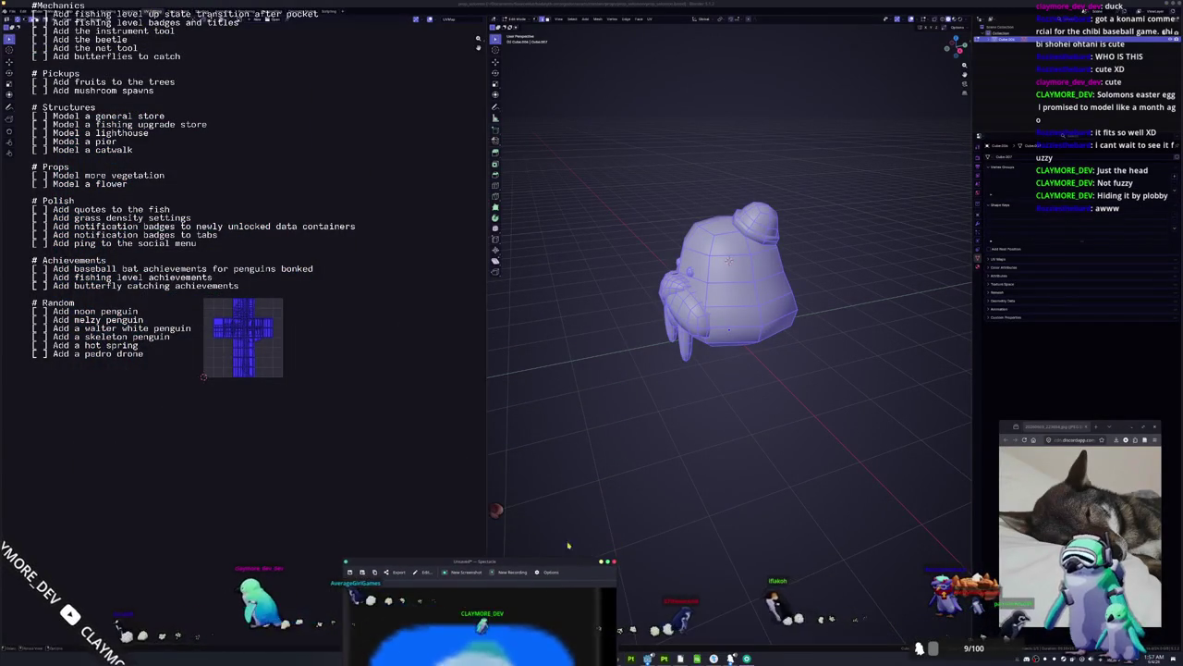
pyautogui.press('a')
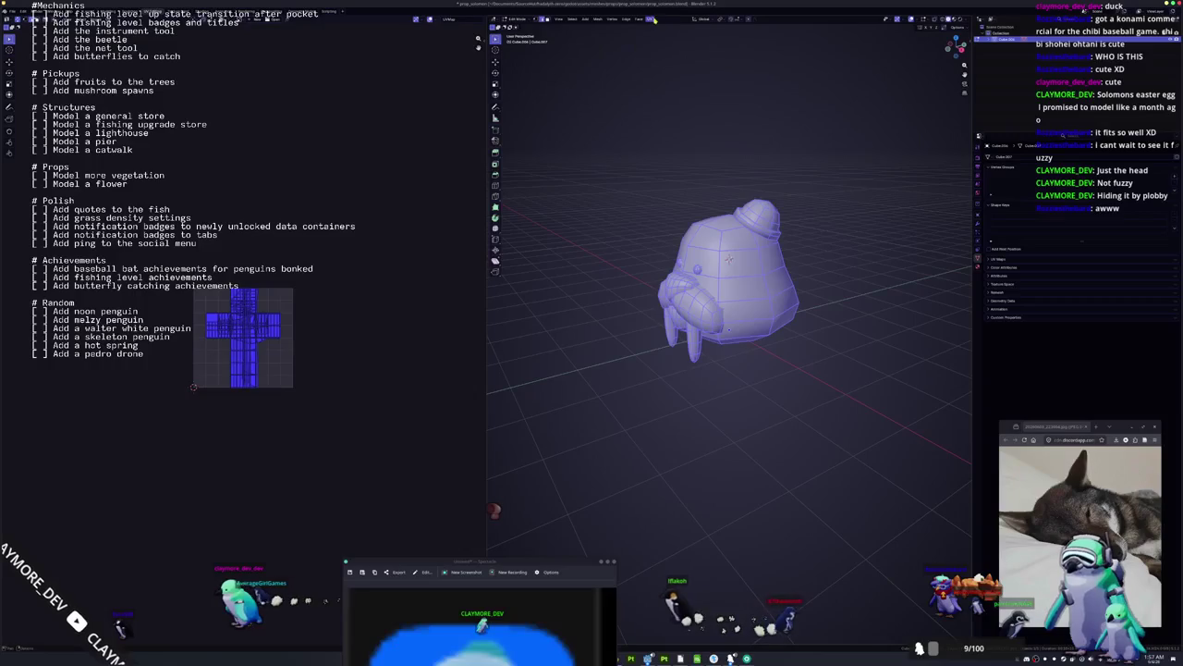
pyautogui.click(643, 193)
# Orbit around the walrus to inspect its front, underside, back and hat.
pyautogui.moveTo(642, 193)
pyautogui.mouseDown()
pyautogui.moveTo(541, 209)
pyautogui.moveTo(657, 214)
pyautogui.moveTo(660, 269)
pyautogui.moveTo(660, 254)
pyautogui.mouseUp()
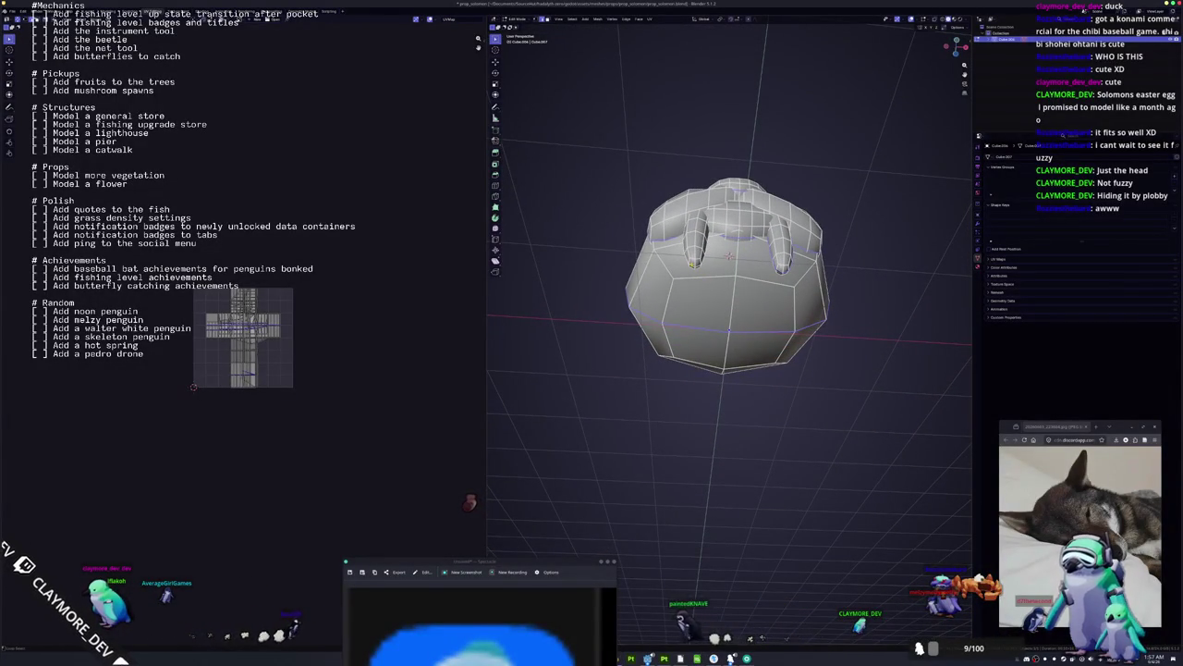
pyautogui.moveTo(660, 254)
pyautogui.mouseDown()
pyautogui.moveTo(660, 217)
pyautogui.moveTo(546, 235)
pyautogui.moveTo(546, 208)
pyautogui.moveTo(573, 231)
pyautogui.mouseUp()
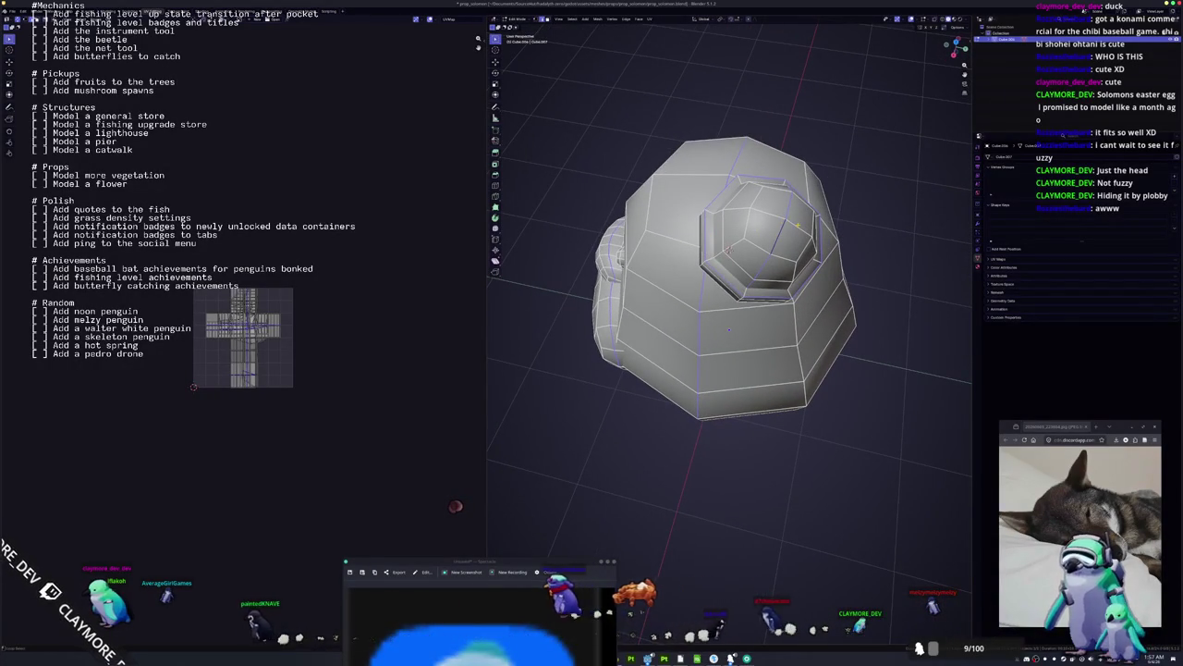
pyautogui.moveTo(573, 232)
pyautogui.mouseDown()
pyautogui.moveTo(606, 194)
pyautogui.moveTo(814, 219)
pyautogui.mouseUp()
# Mark the chosen edges as a UV seam and unwrap the whole walrus.
pyautogui.rightClick(815, 218)
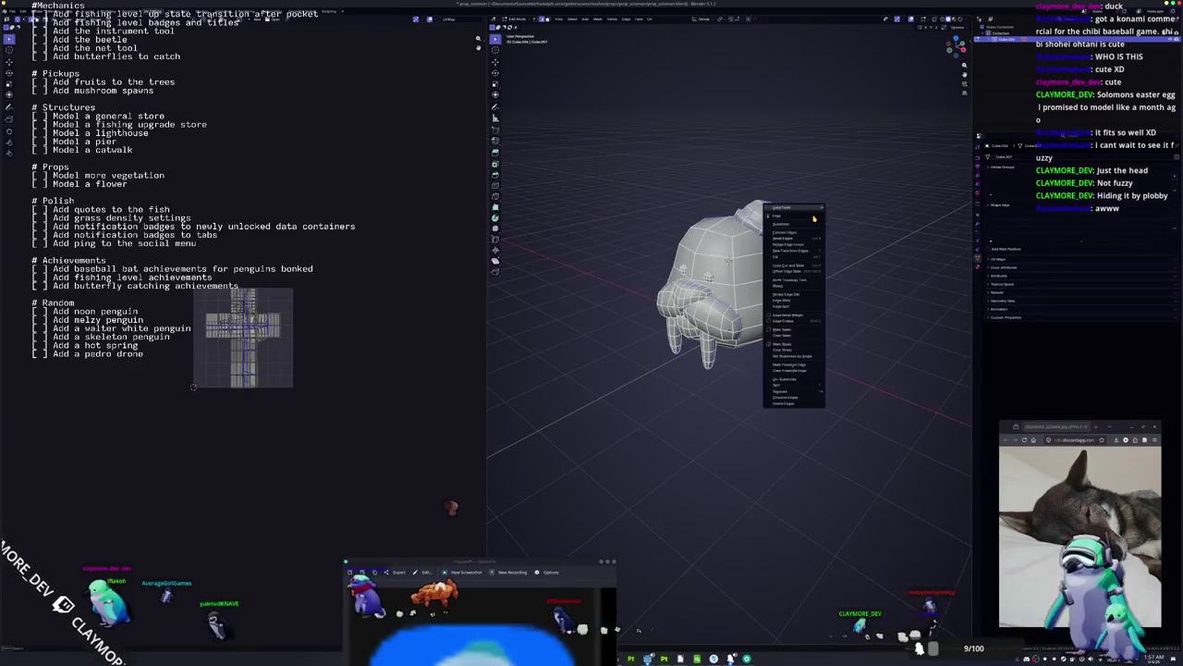
pyautogui.click(780, 329)
pyautogui.press('a')
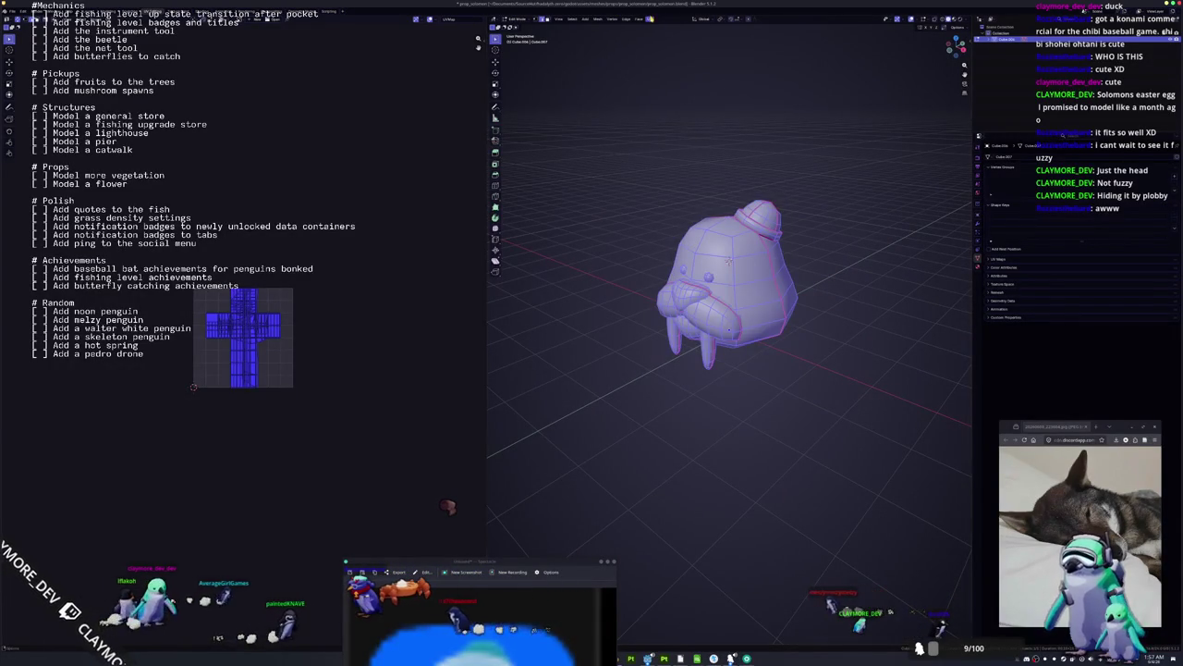
pyautogui.click(651, 18)
pyautogui.click(667, 38)
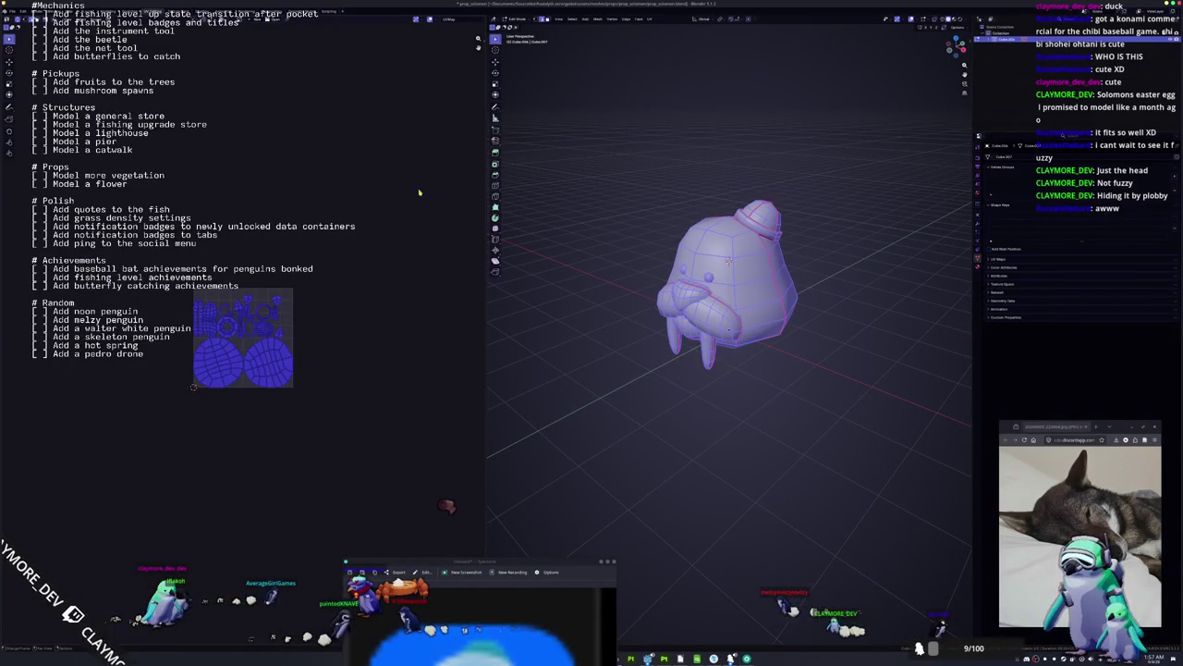
pyautogui.click(424, 363)
# Mark an additional edge loop as a seam and re-unwrap the walrus.
pyautogui.rightClick(565, 355)
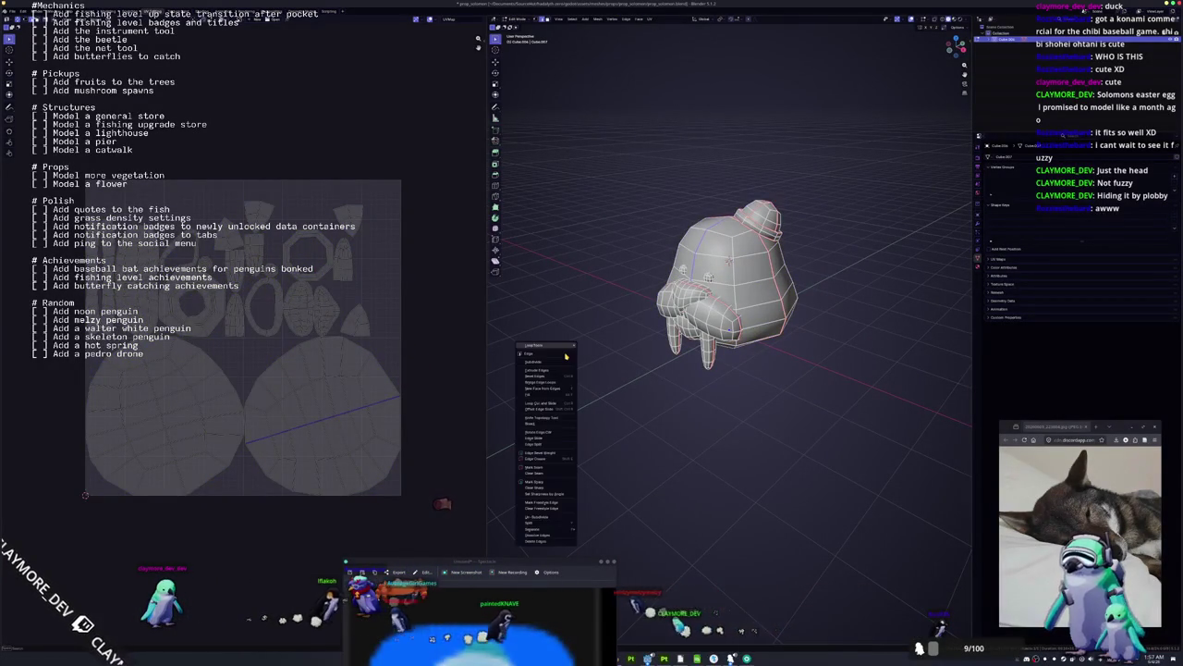
pyautogui.press('Escape')
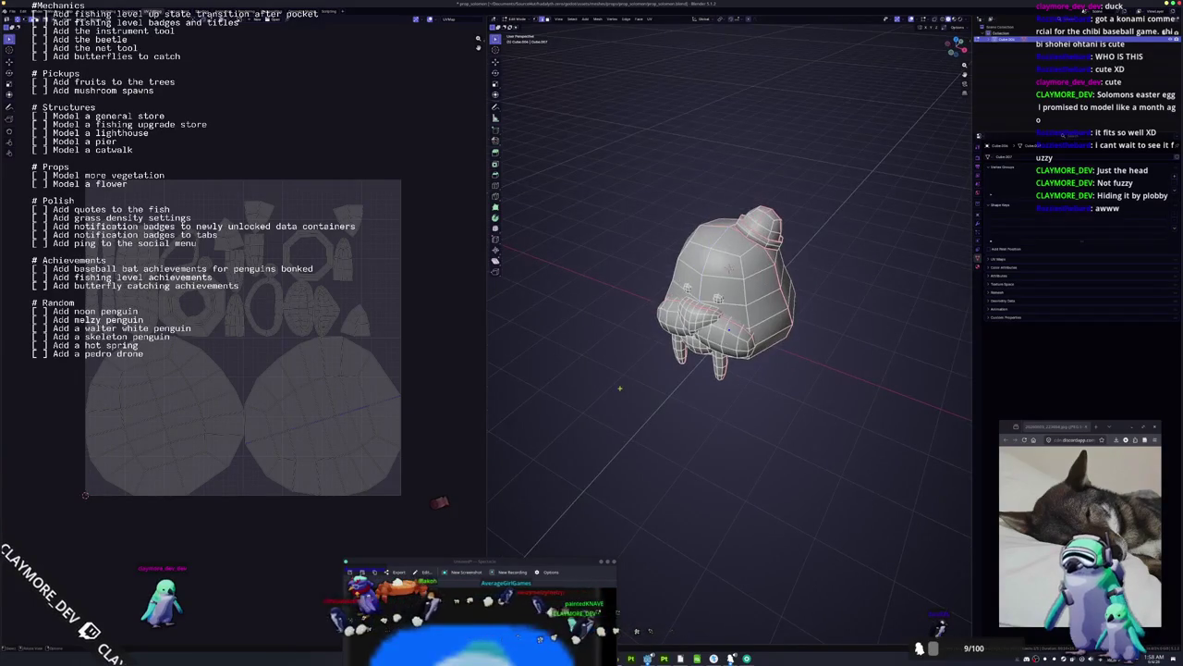
pyautogui.rightClick(583, 277)
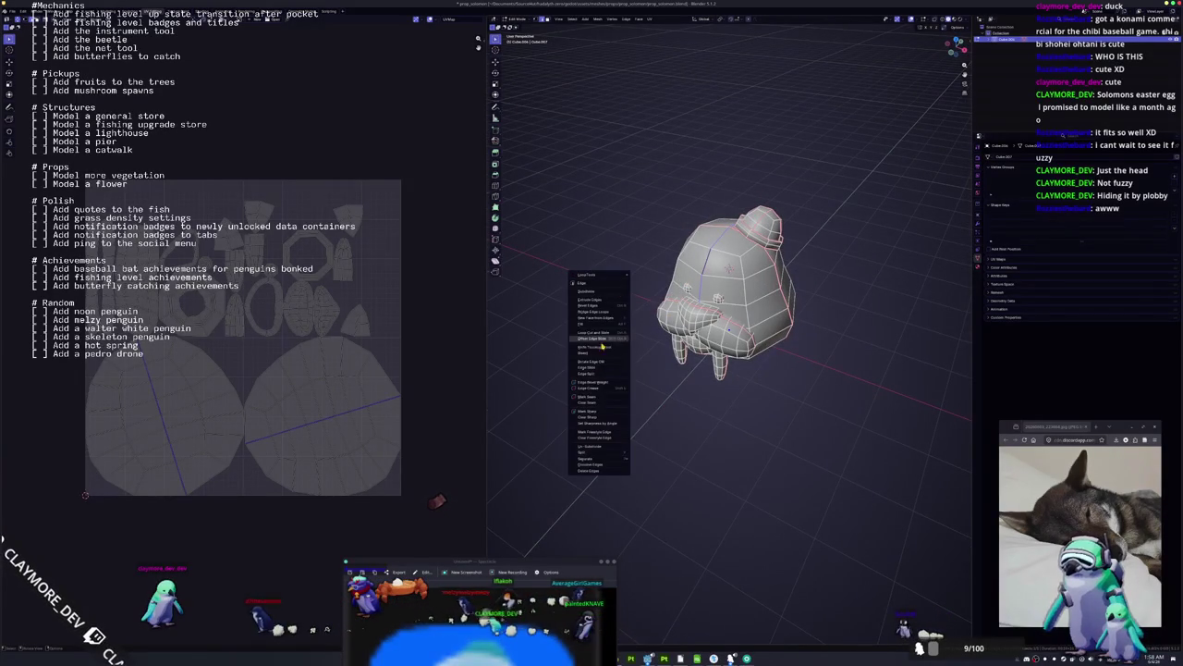
pyautogui.click(591, 402)
pyautogui.press('a')
pyautogui.click(647, 19)
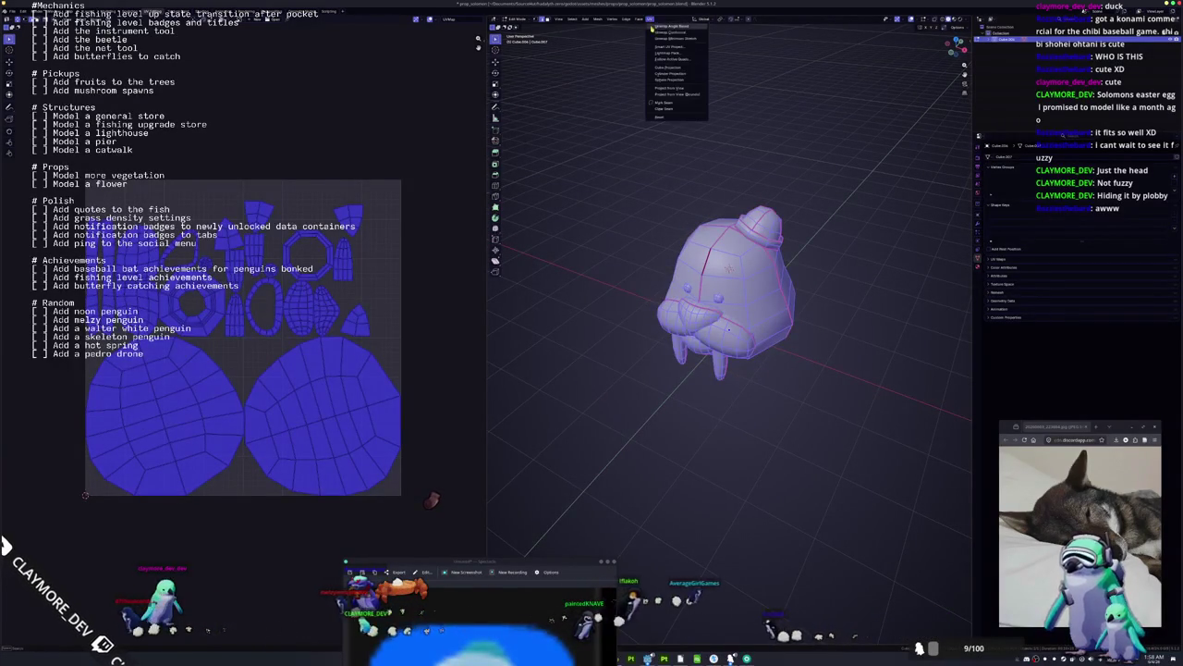
pyautogui.click(658, 29)
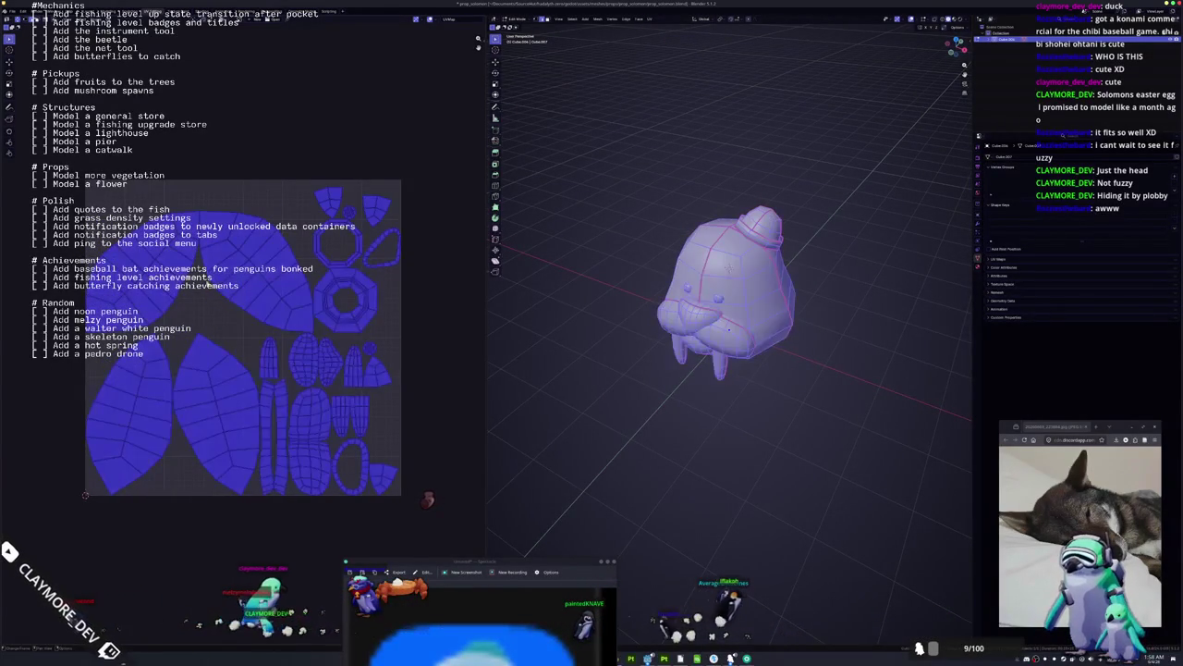
# Pack the UV islands with UVPackmaster to fill the texture square.
pyautogui.press('n')
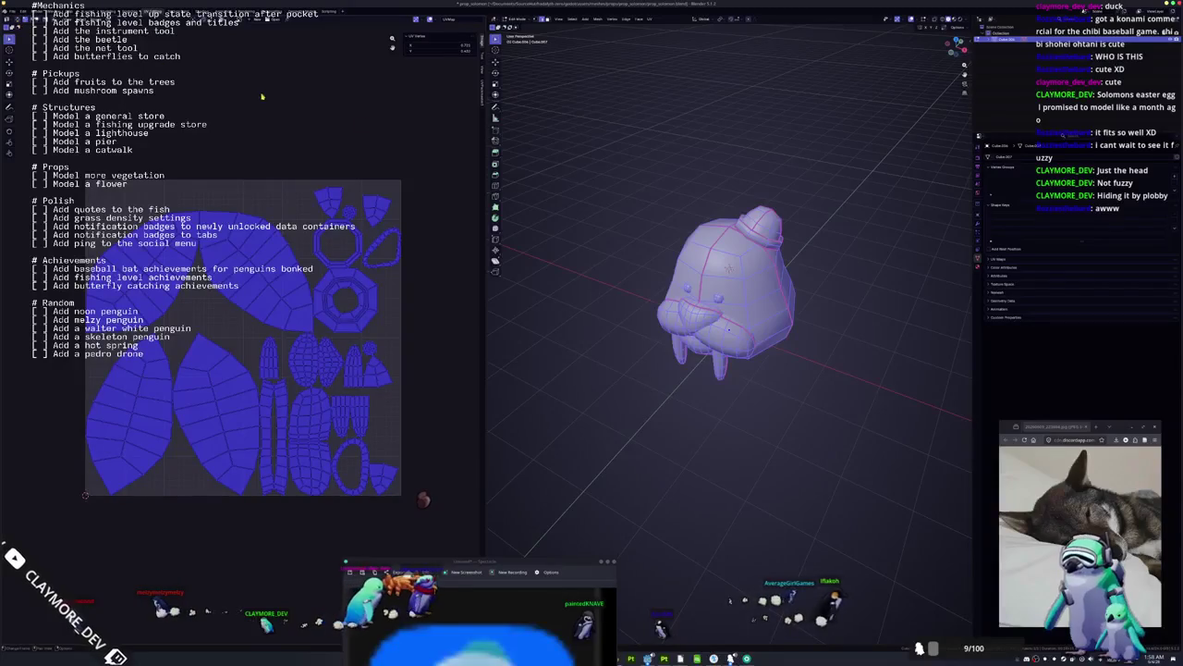
pyautogui.click(481, 92)
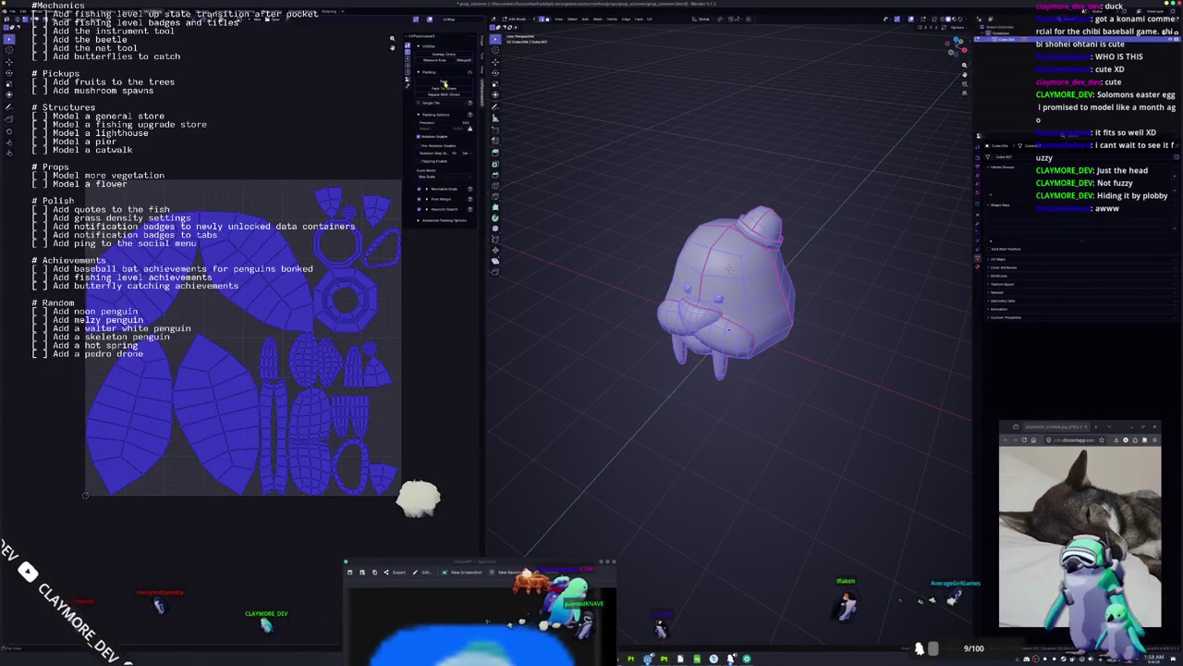
pyautogui.click(430, 95)
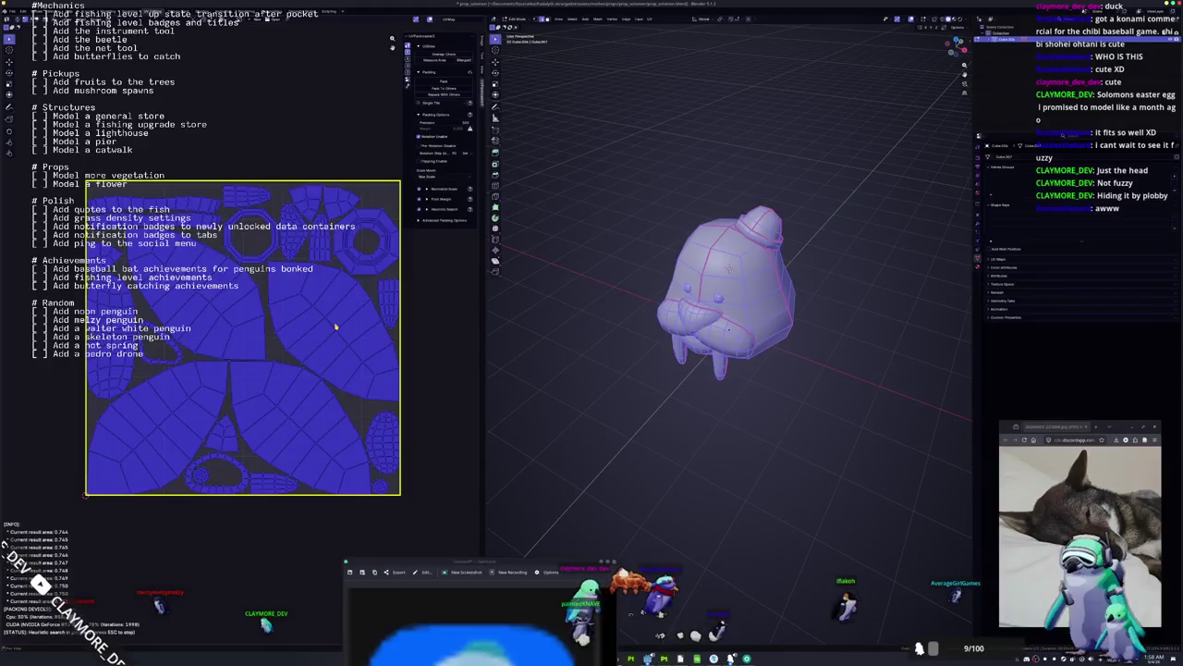
# Return to Object Mode, rename the object 'wal…' and give it a new material.
pyautogui.press('Tab')
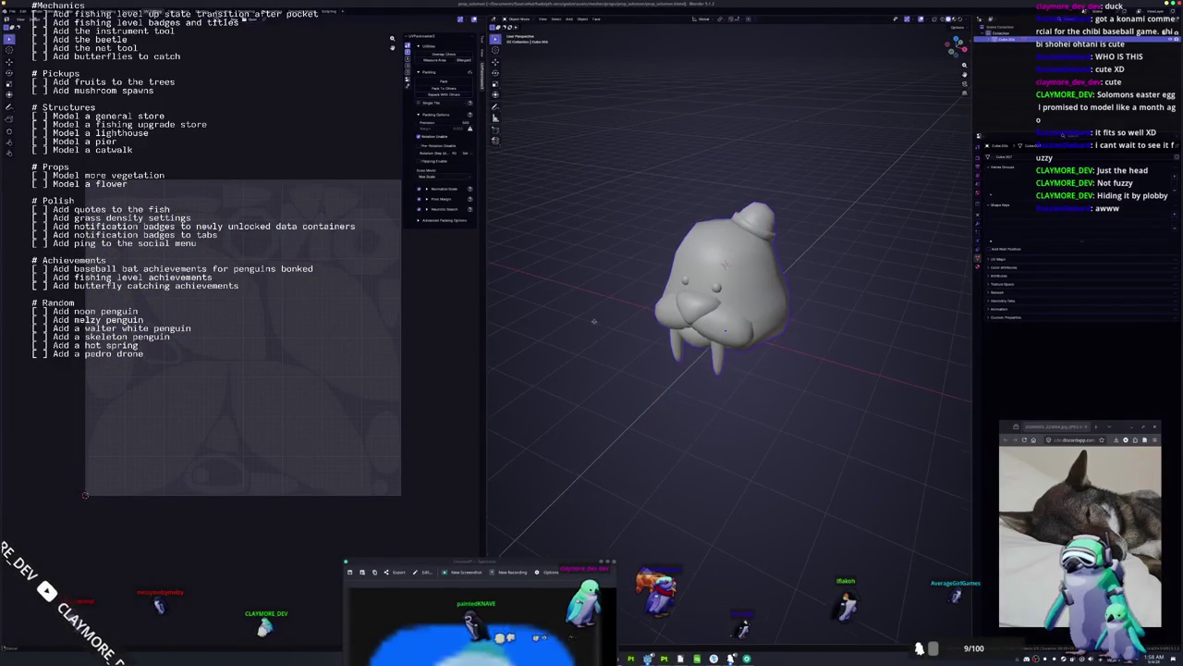
pyautogui.press('F2')
pyautogui.write('wal')
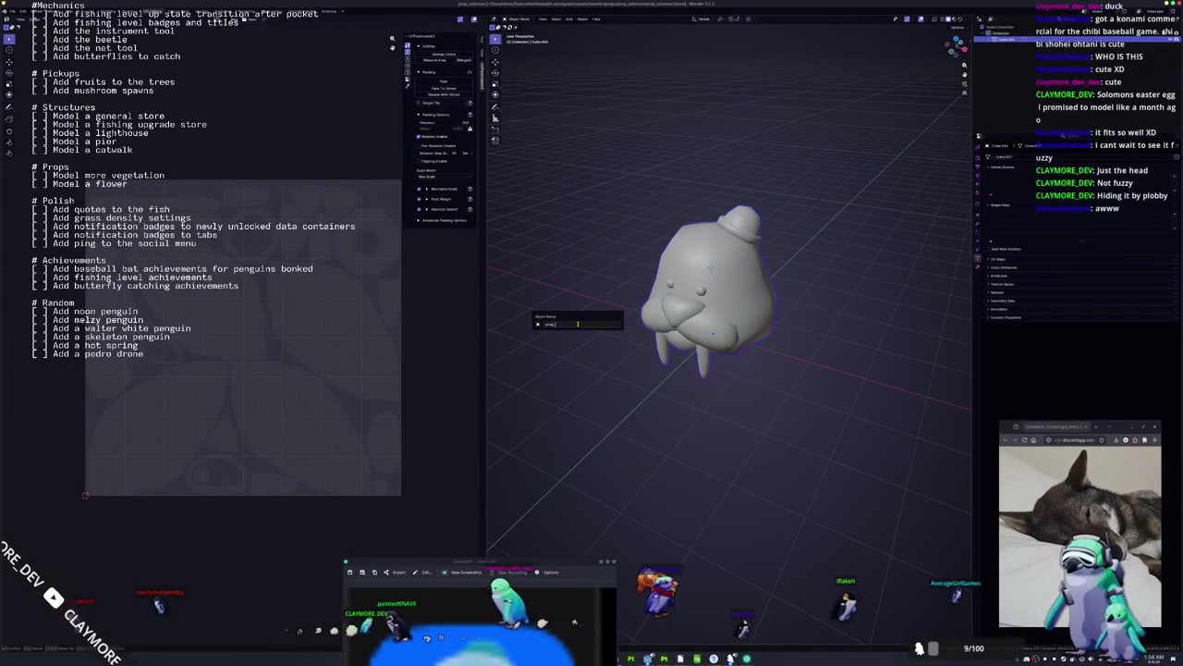
pyautogui.press('Return')
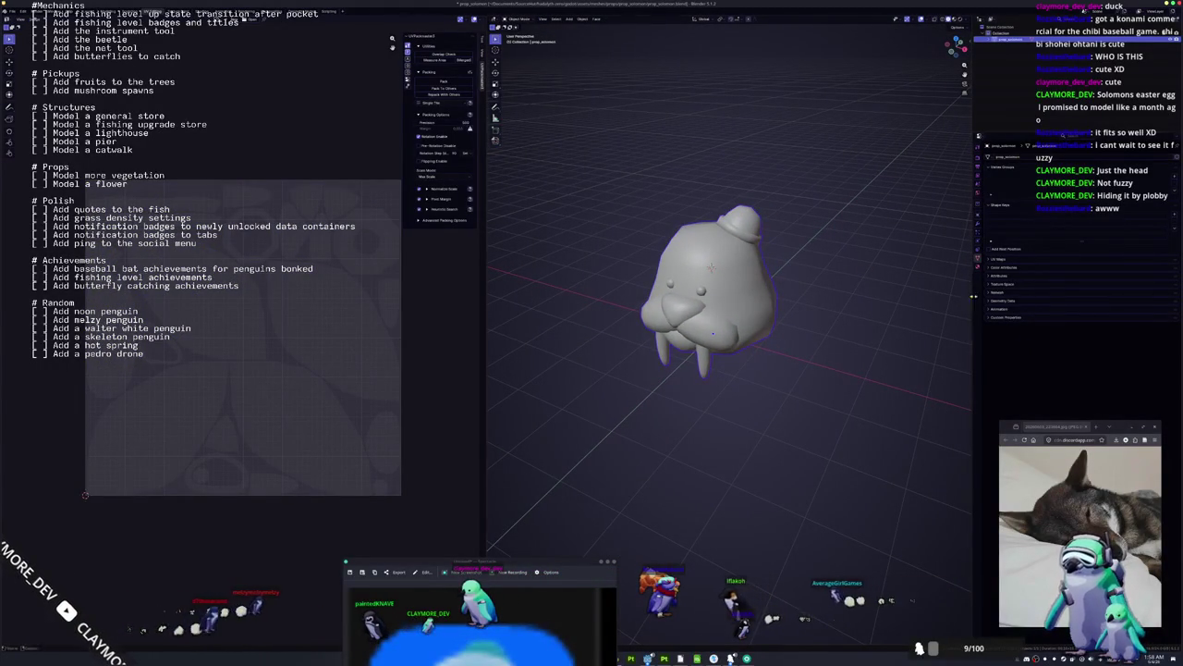
pyautogui.click(978, 266)
pyautogui.click(999, 183)
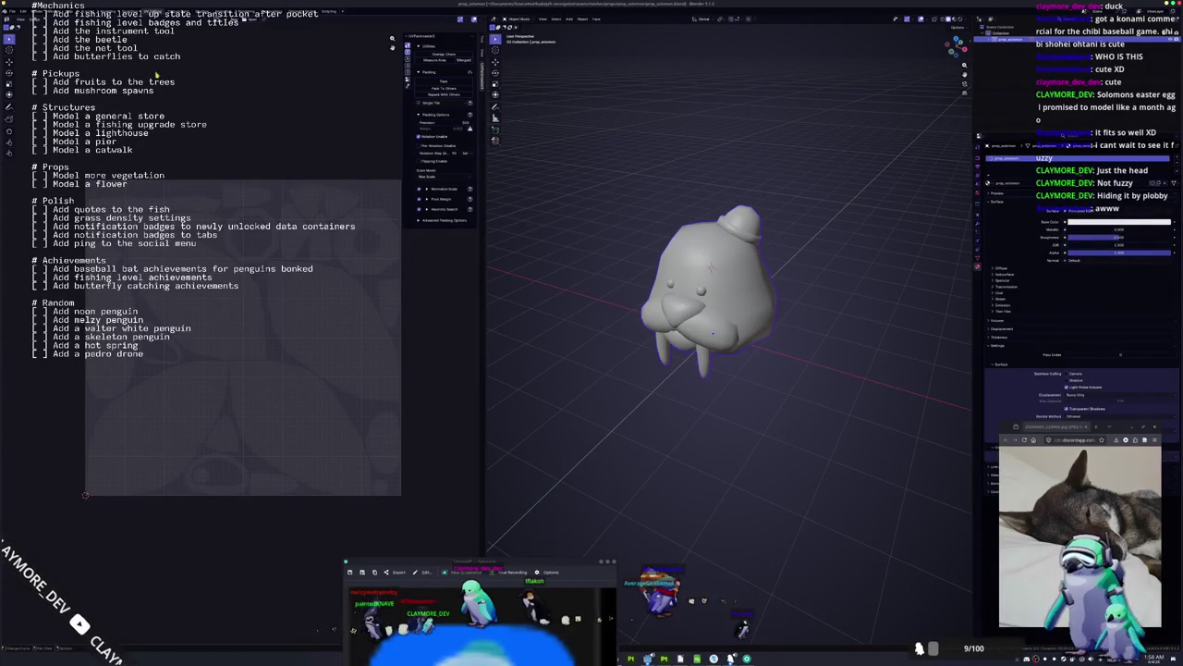
# Export the walrus as FBX into a newly created exports folder.
pyautogui.click(13, 11)
pyautogui.moveTo(23, 109)
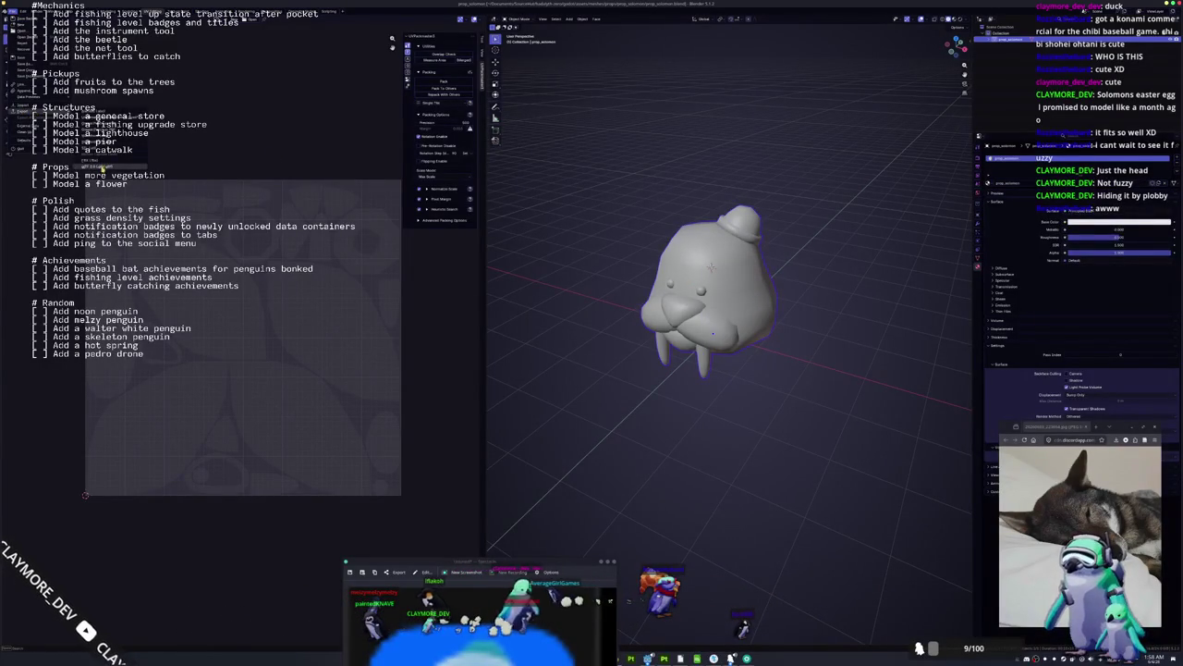
pyautogui.click(102, 170)
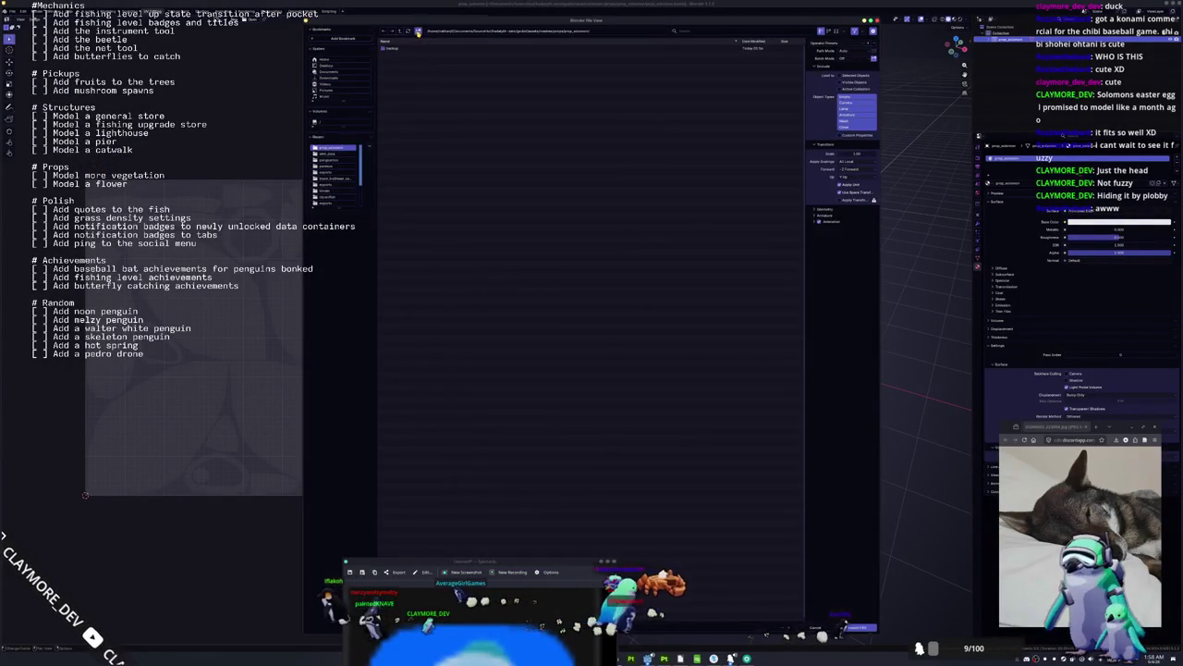
pyautogui.press('Return')
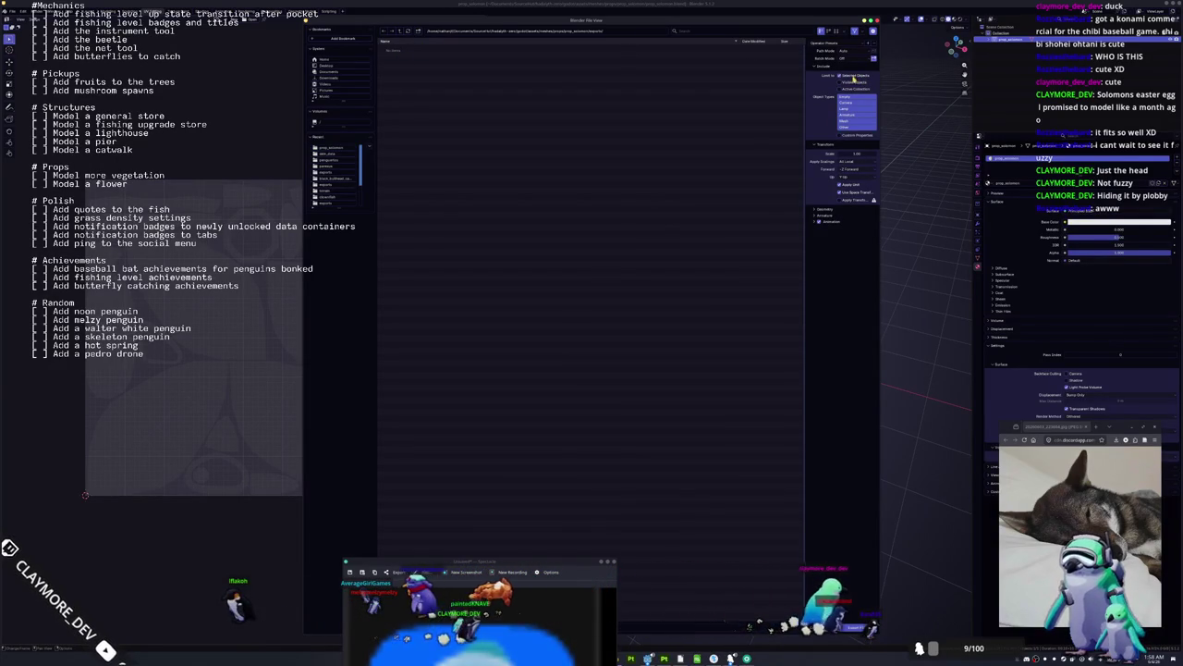
pyautogui.press('Return')
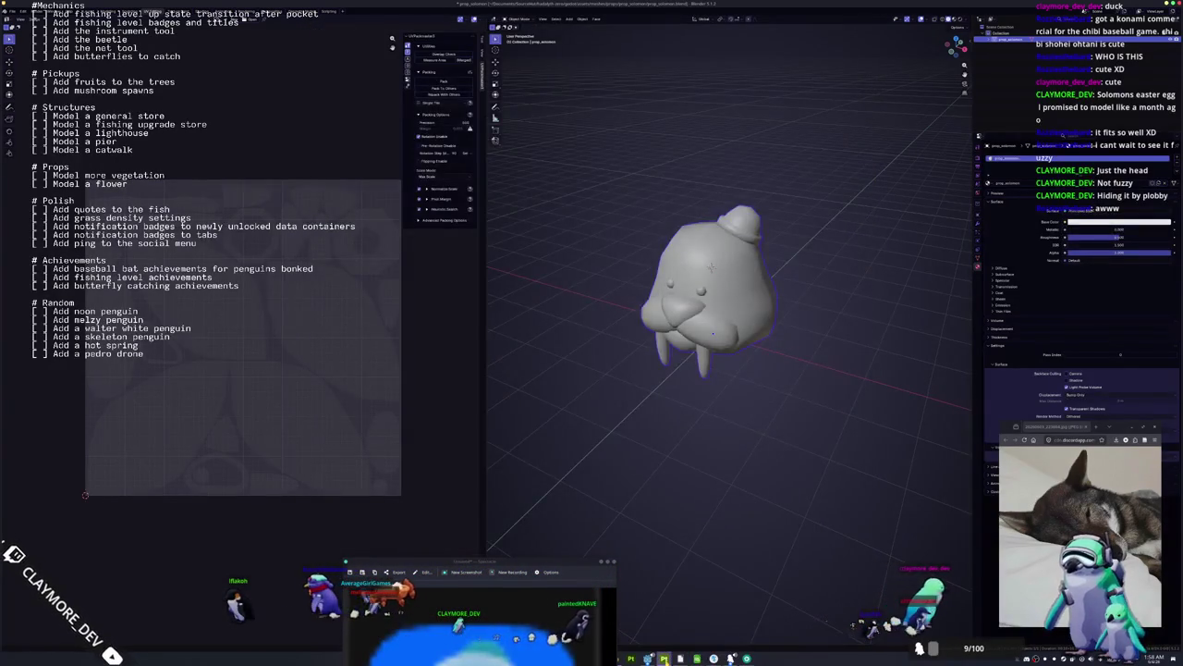
pyautogui.hotkey('alt', 'Tab')
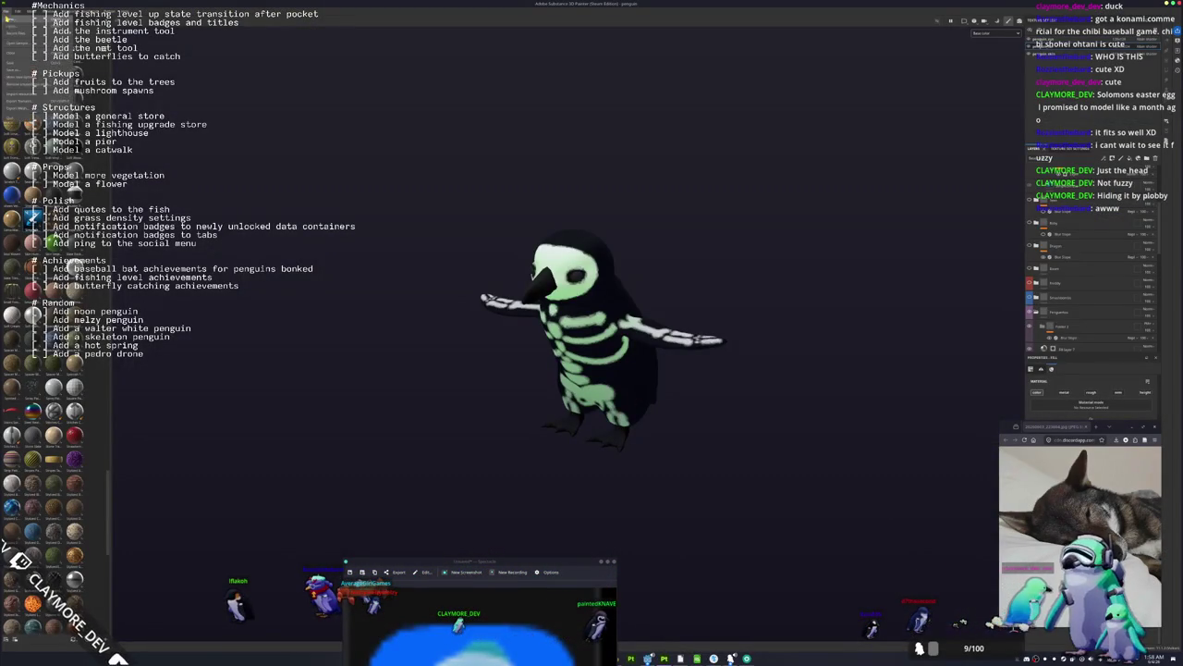
# Create a new Painter project from the exported walrus FBX, saving the penguin project first.
pyautogui.hotkey('ctrl', 'n')
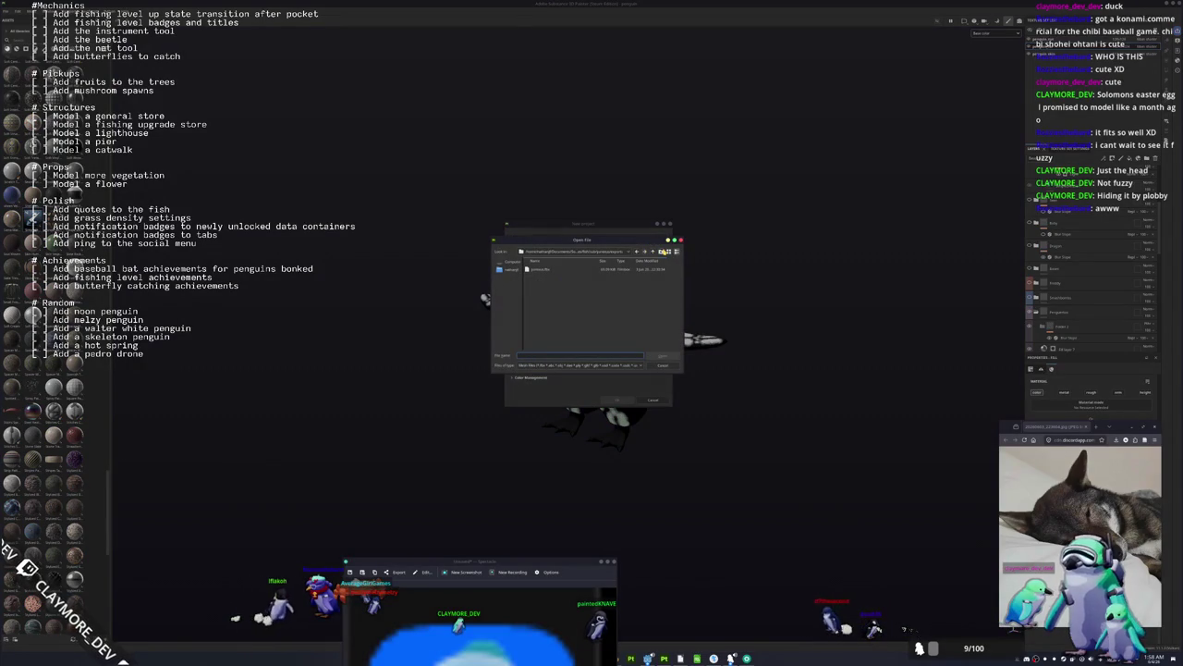
pyautogui.click(656, 252)
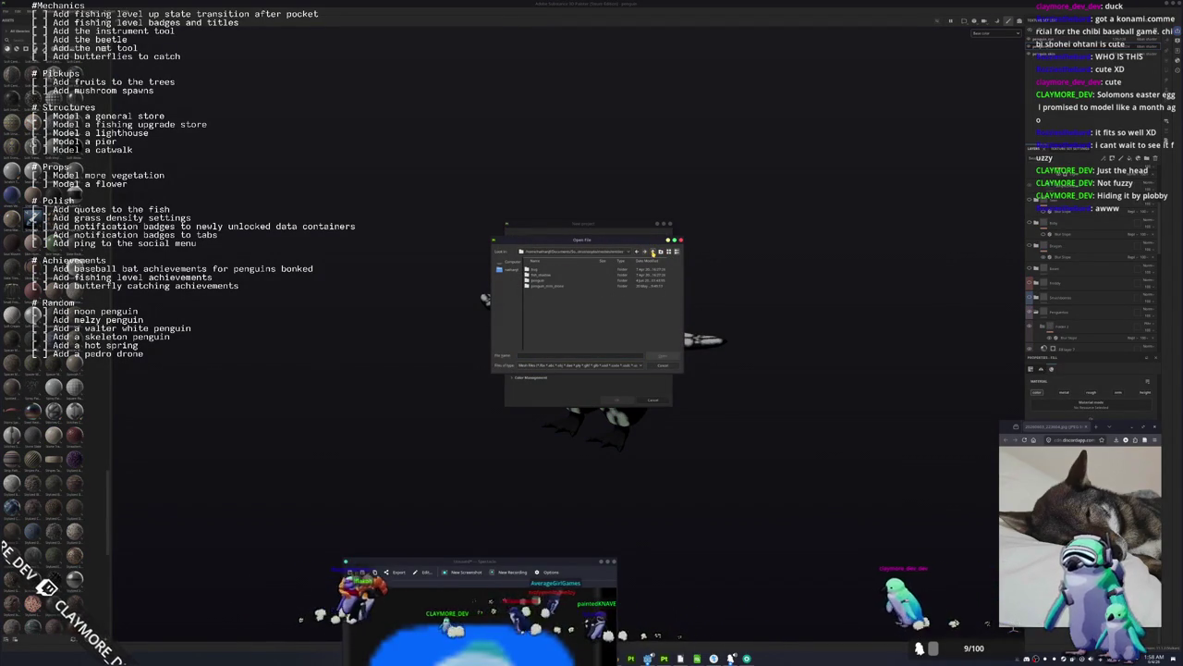
pyautogui.doubleClick(547, 275)
pyautogui.doubleClick(546, 276)
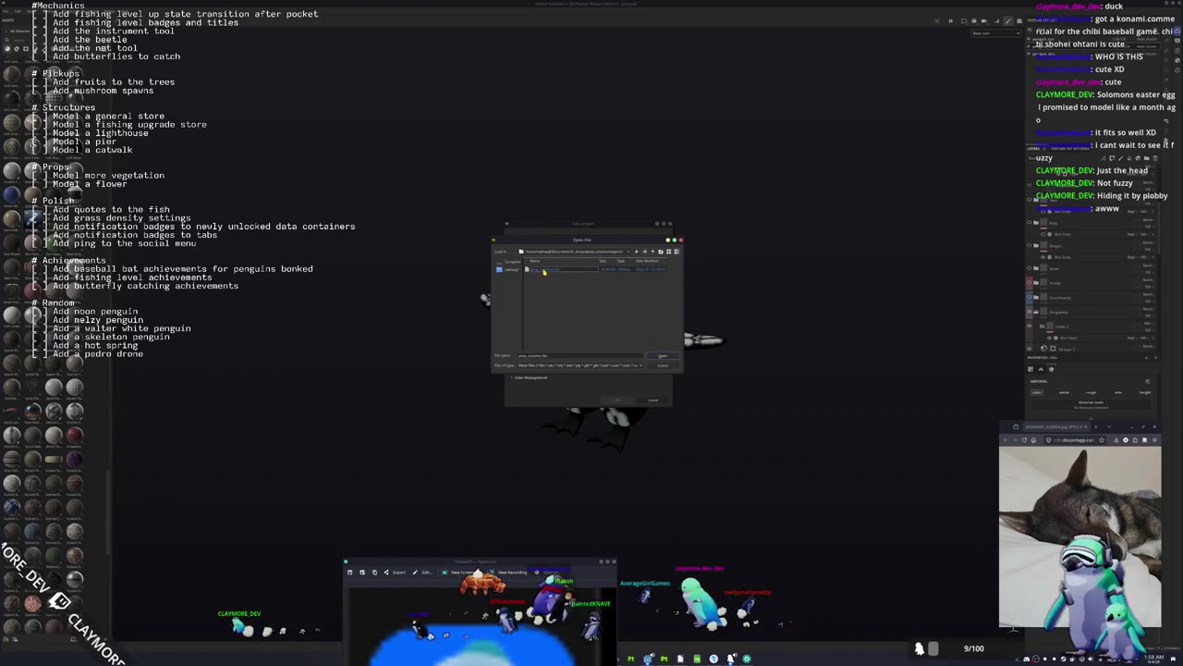
pyautogui.doubleClick(544, 276)
pyautogui.press('Return')
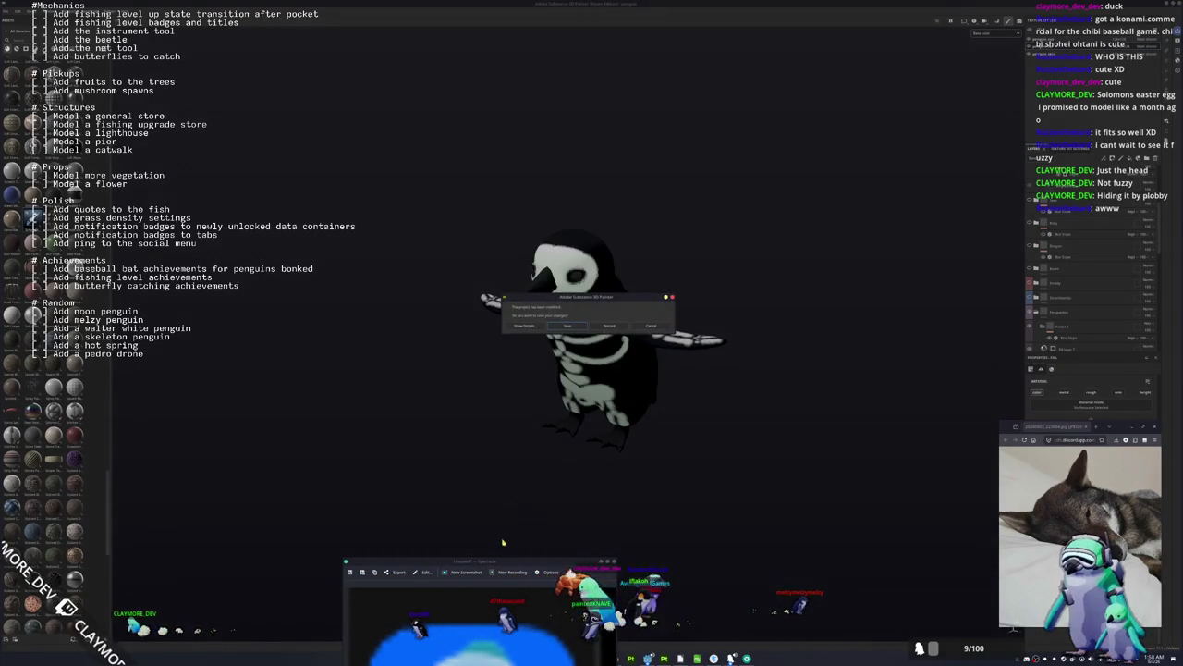
pyautogui.click(572, 325)
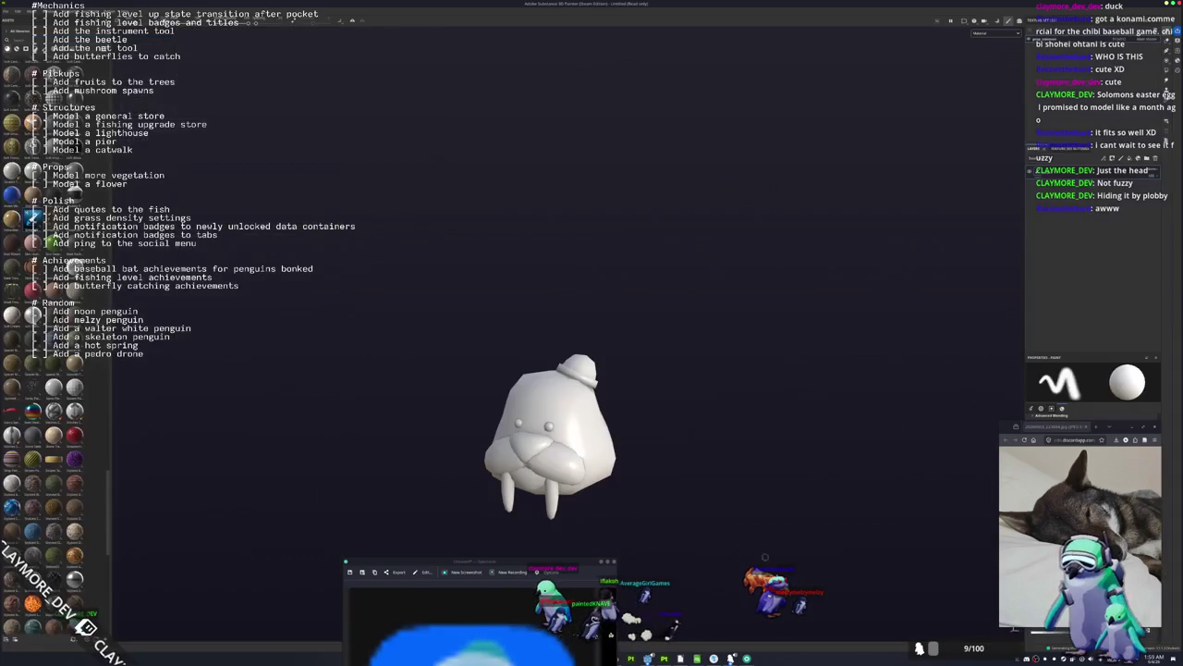
# Move the reference picture aside and launch KColorChooser next to the walrus.
pyautogui.moveTo(559, 561)
pyautogui.mouseDown()
pyautogui.moveTo(414, 167)
pyautogui.moveTo(342, 55)
pyautogui.mouseUp()
pyautogui.moveTo(522, 293)
pyautogui.mouseDown()
pyautogui.moveTo(536, 253)
pyautogui.moveTo(563, 269)
pyautogui.moveTo(555, 316)
pyautogui.mouseUp()
pyautogui.press('super')
pyautogui.write('kcolorchooser')
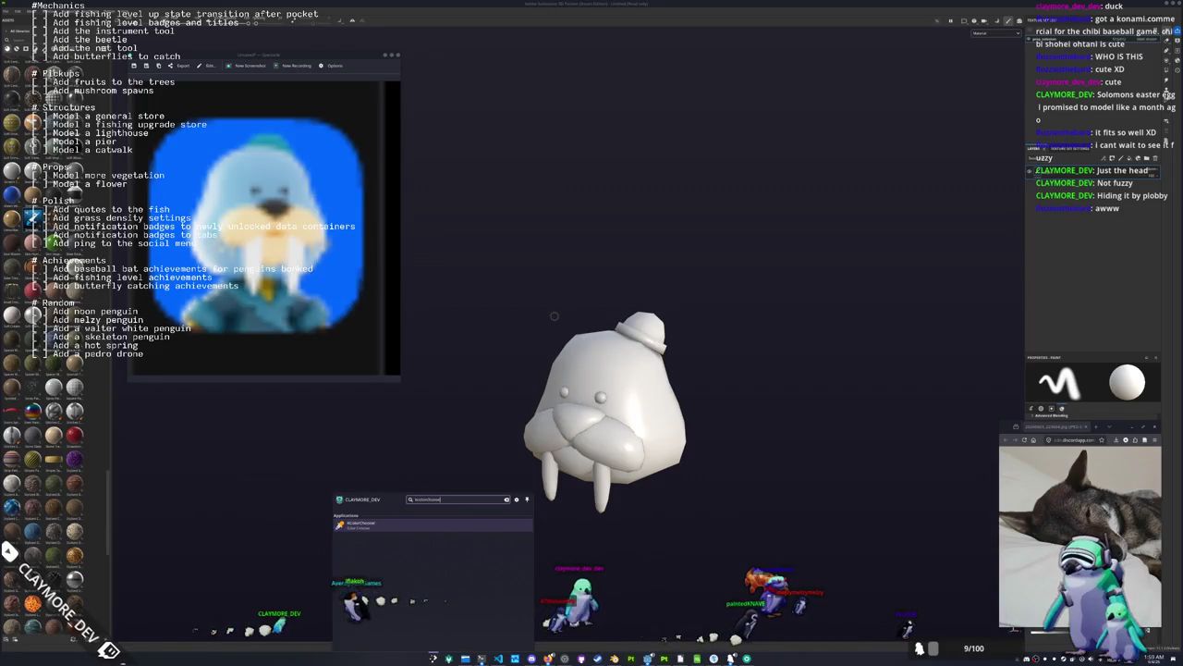
pyautogui.press('Return')
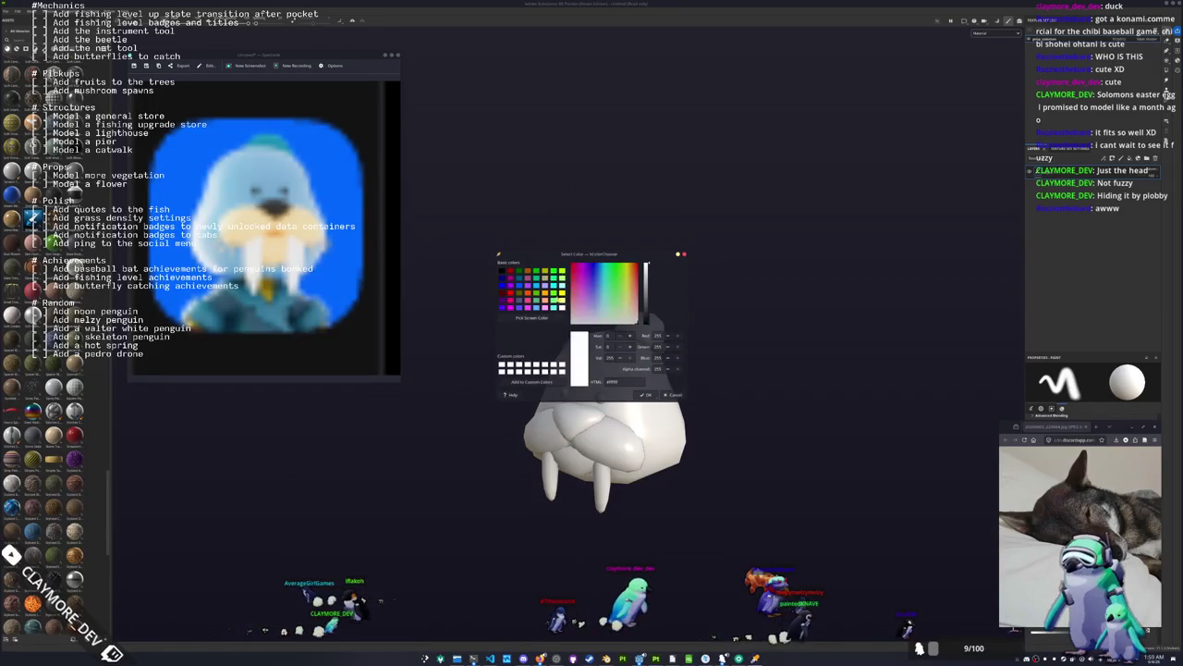
pyautogui.moveTo(565, 257); pyautogui.dragTo(472, 59)
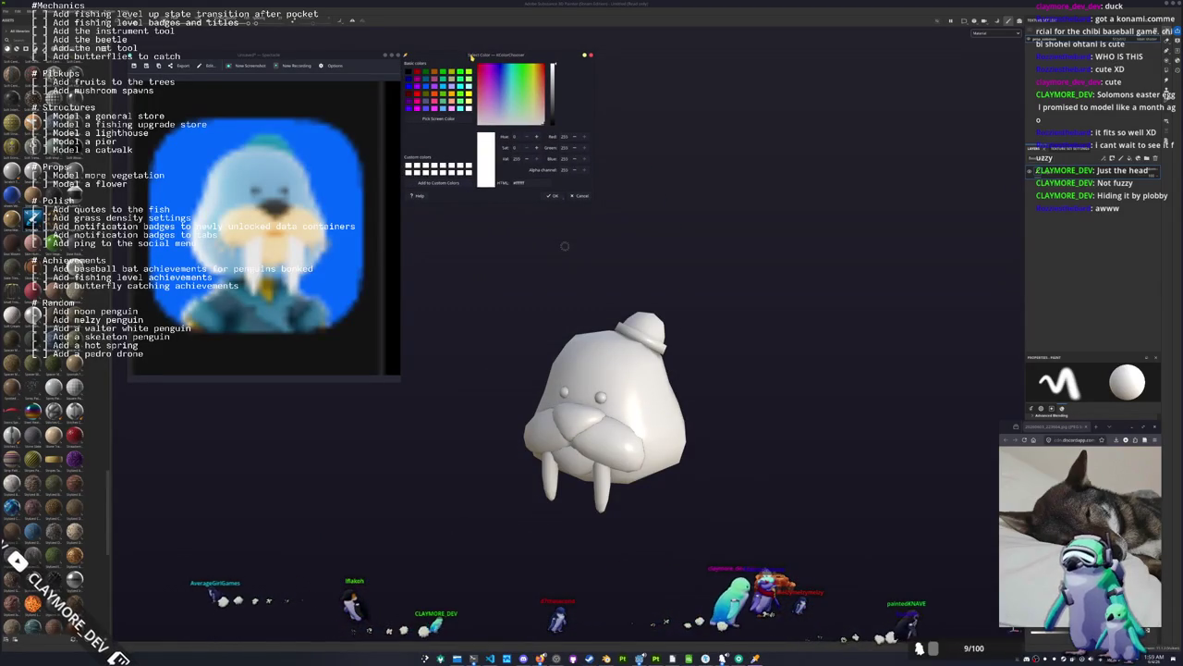
# Drop a material fill onto the walrus and paste the reference light blue as its base colour.
pyautogui.moveTo(32, 434); pyautogui.dragTo(610, 397)
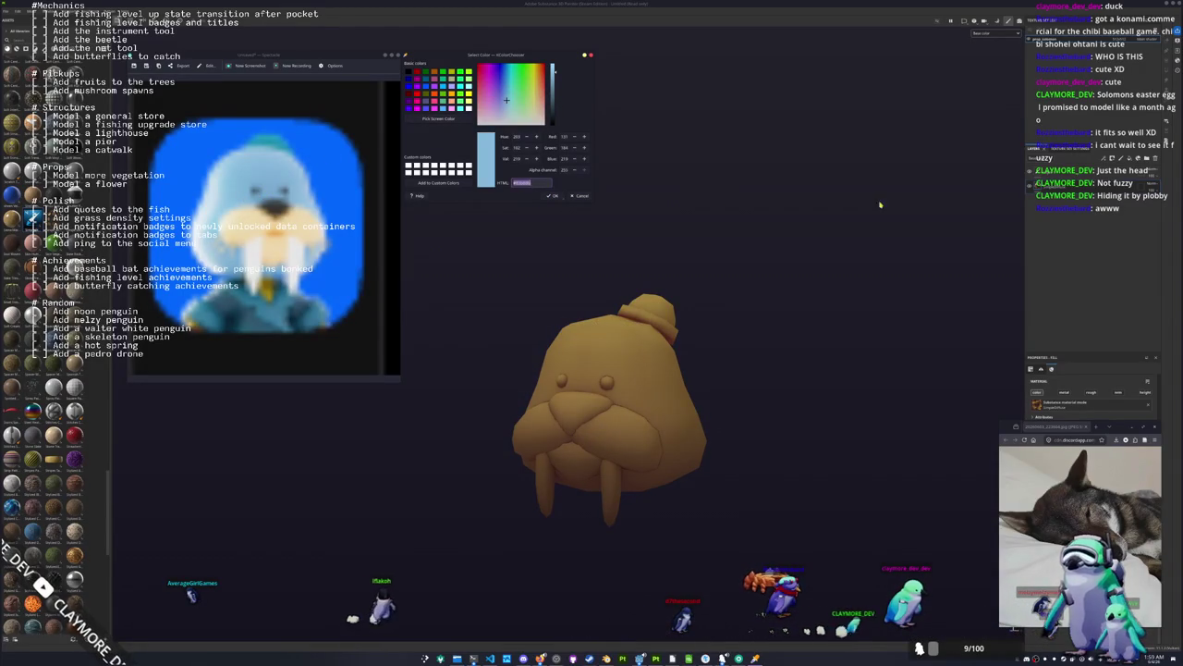
pyautogui.moveTo(1116, 431); pyautogui.dragTo(946, 428)
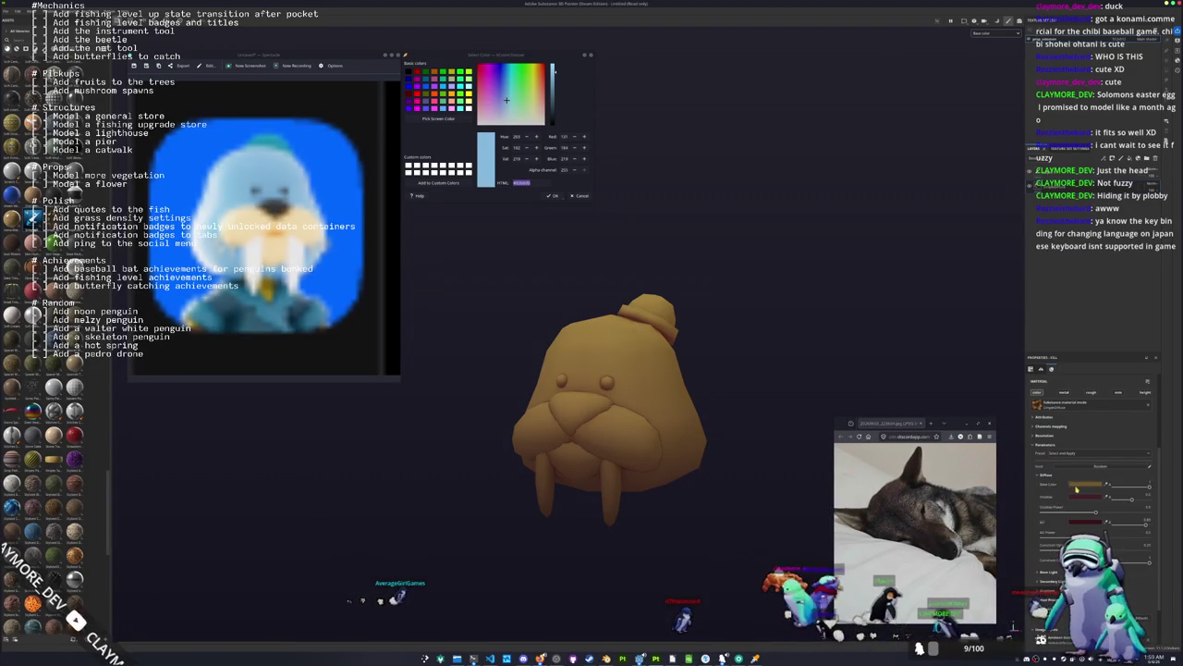
pyautogui.click(1072, 491)
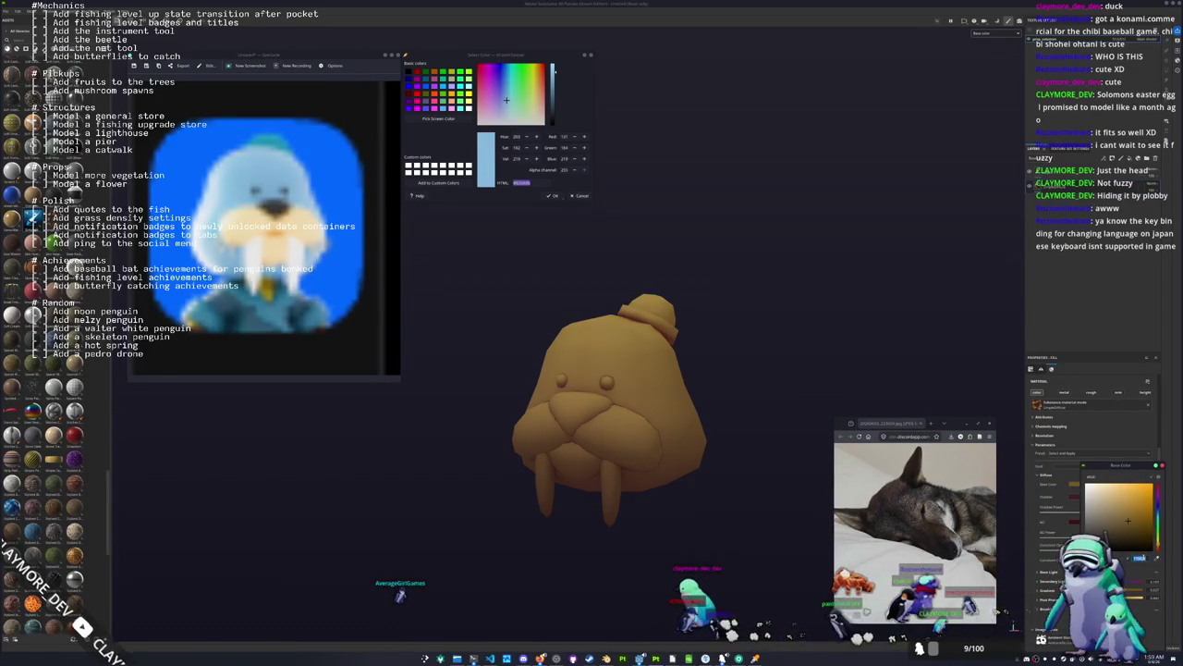
pyautogui.hotkey('ctrl', 'v')
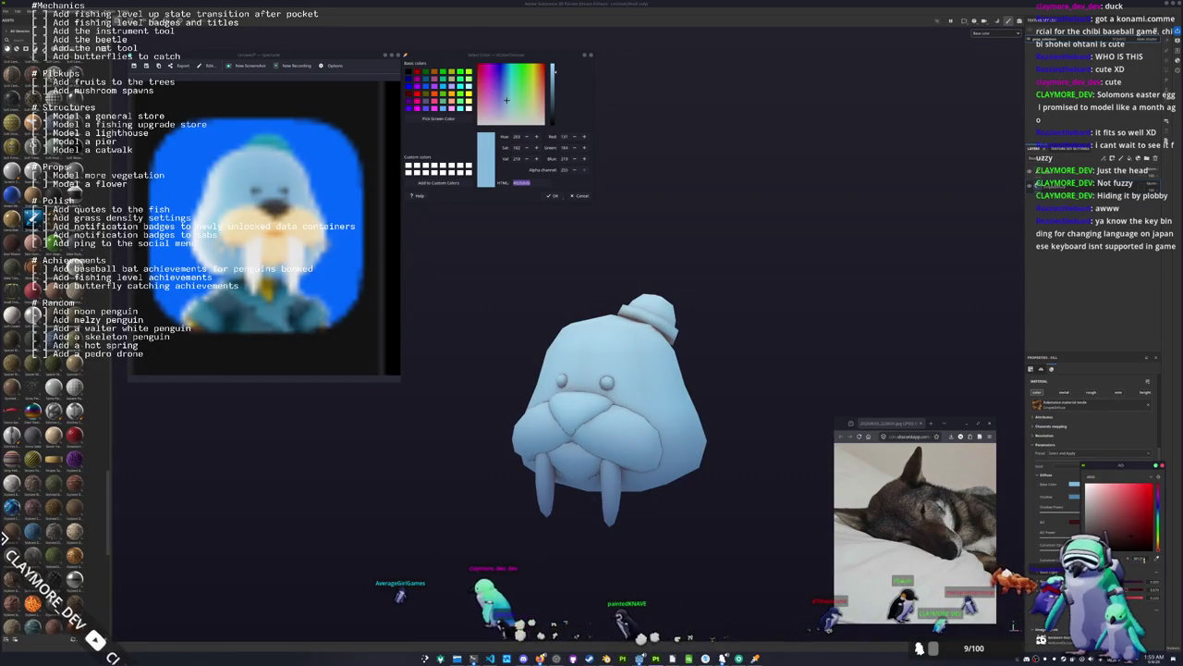
pyautogui.click(1129, 519)
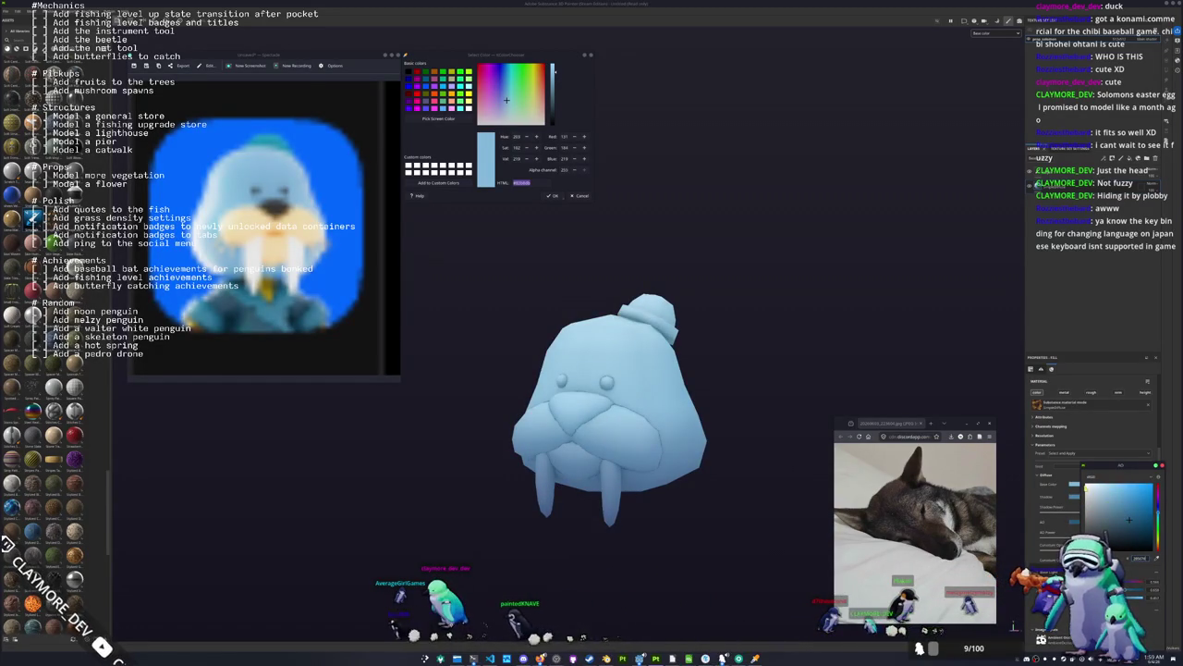
# Add a black mask to the blue fill and polygon-fill the head island to reveal it.
pyautogui.click(1065, 192)
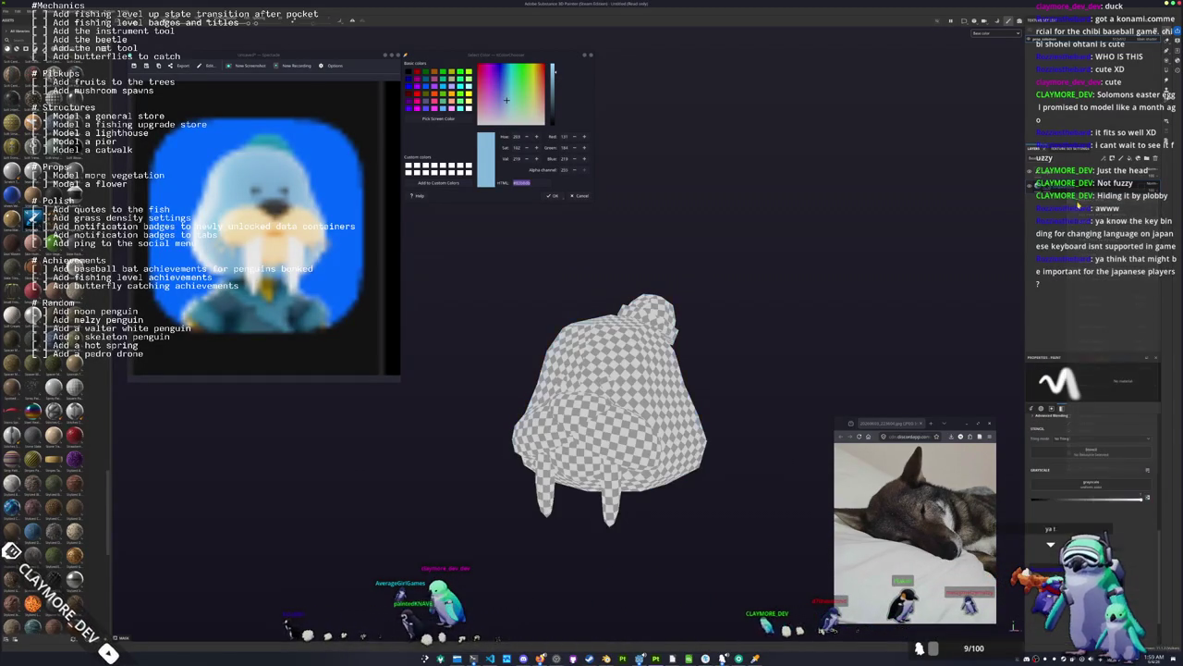
pyautogui.rightClick(1046, 186)
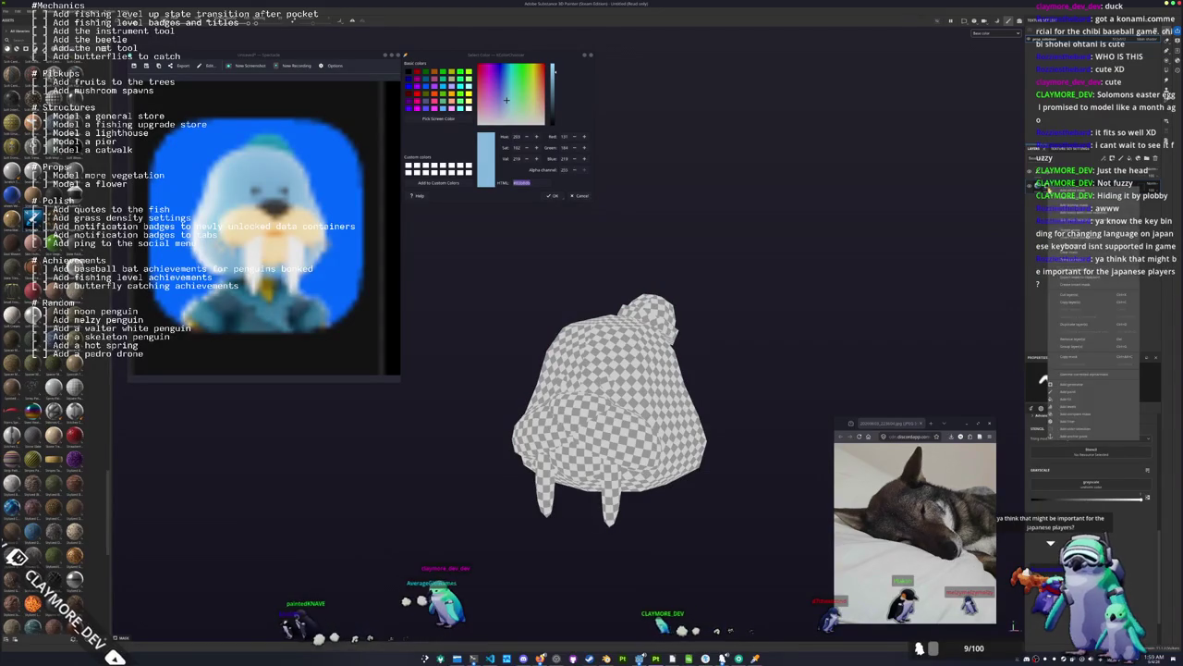
pyautogui.click(1043, 379)
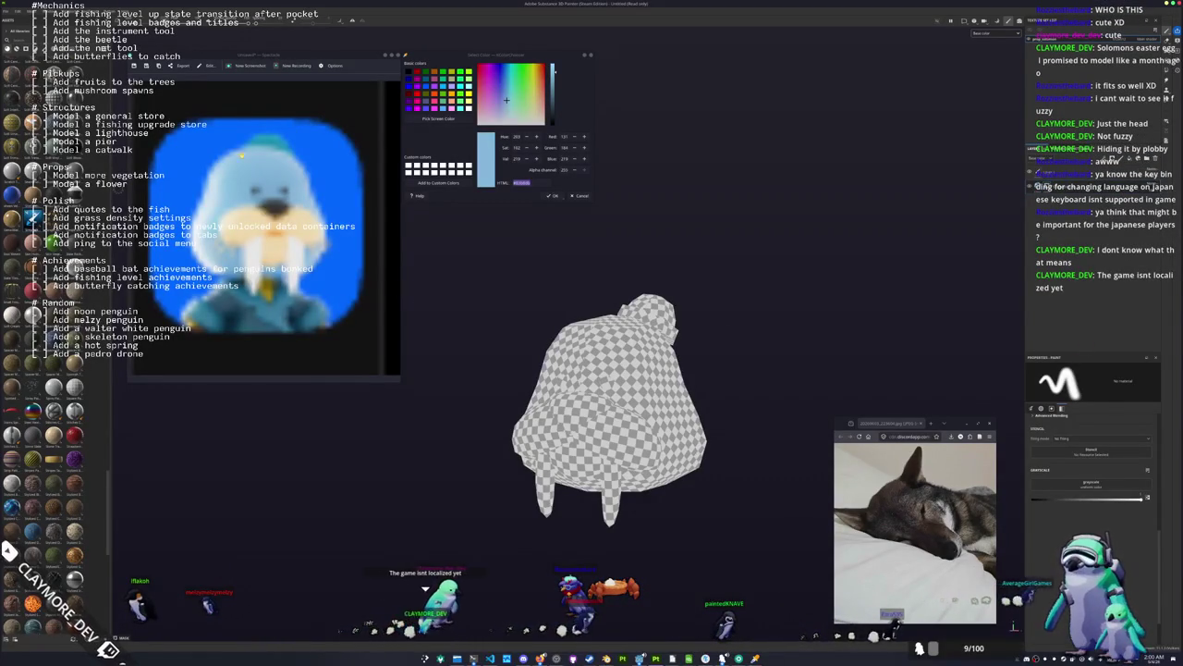
pyautogui.press('4')
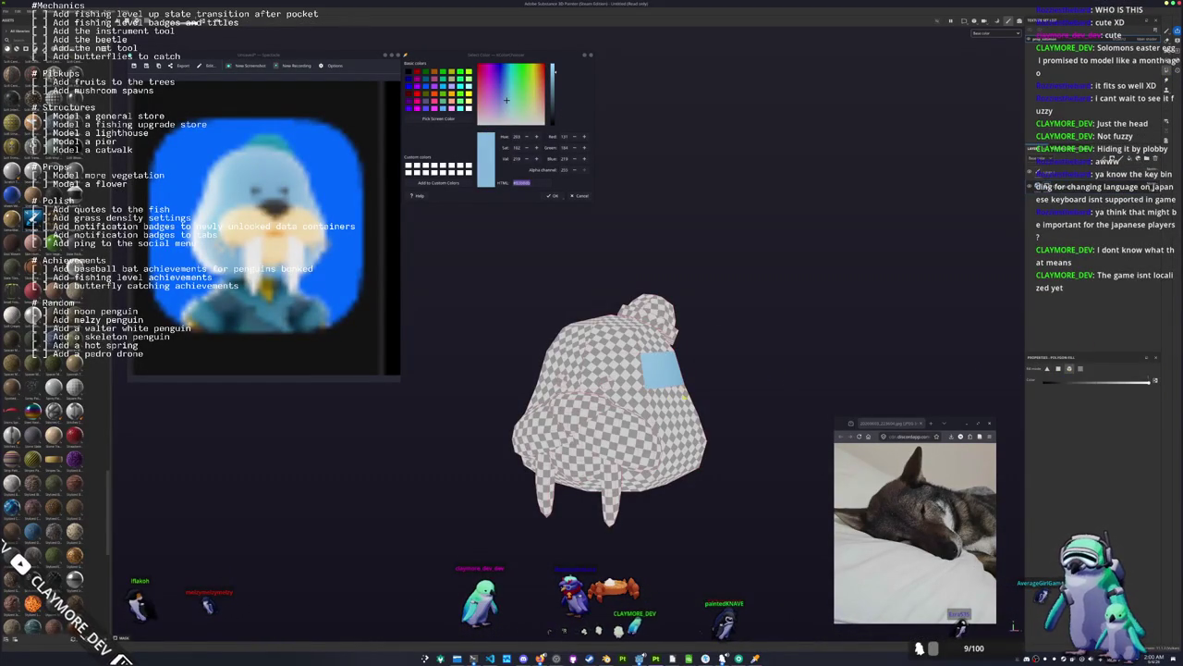
pyautogui.click(684, 395)
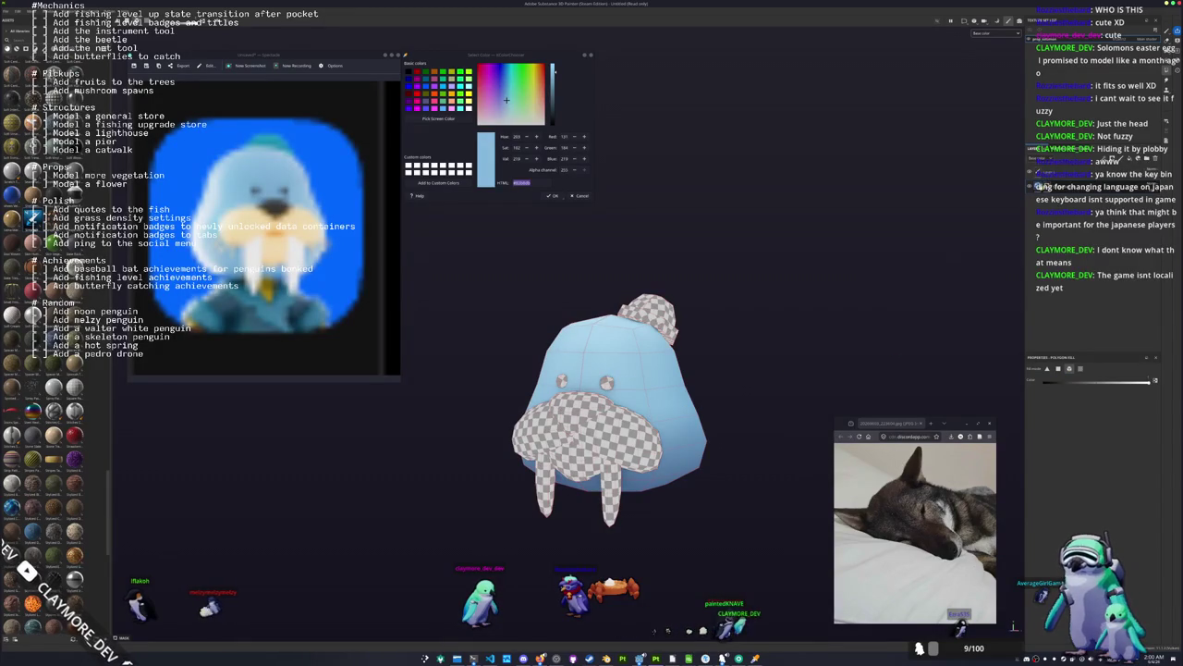
# Check the head coverage and paste a cream hex code into KColorChooser.
pyautogui.click(1037, 185)
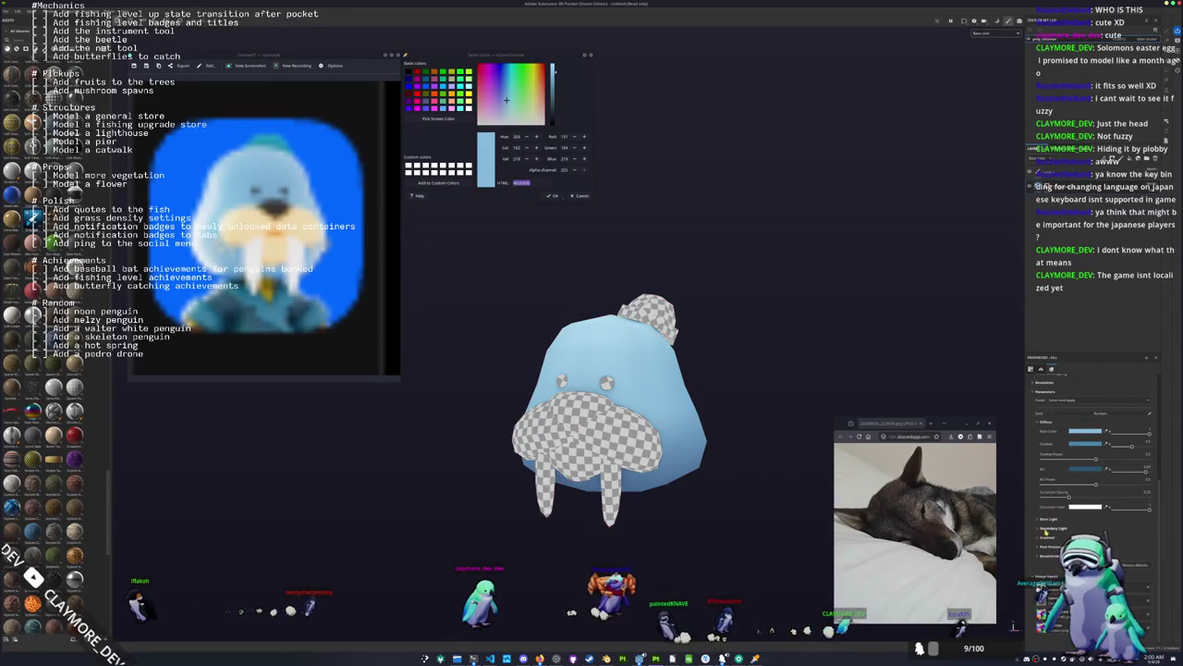
pyautogui.scroll(-1, 1046, 533)
pyautogui.scroll(-3, 1046, 508)
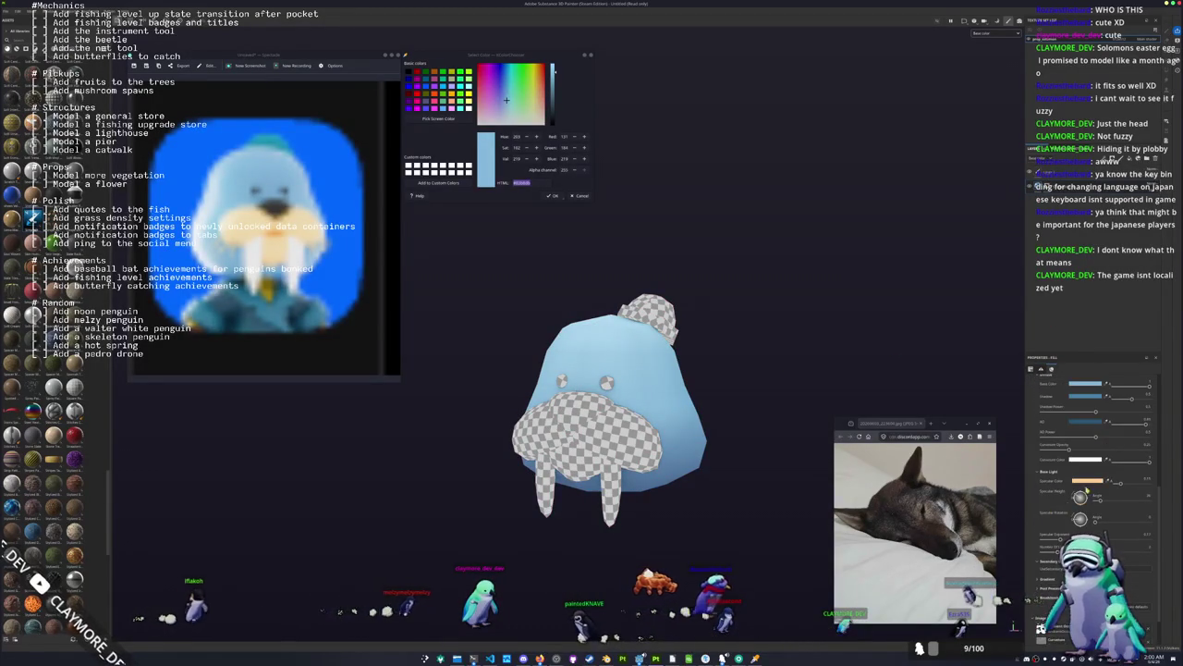
pyautogui.moveTo(915, 296); pyautogui.dragTo(943, 275)
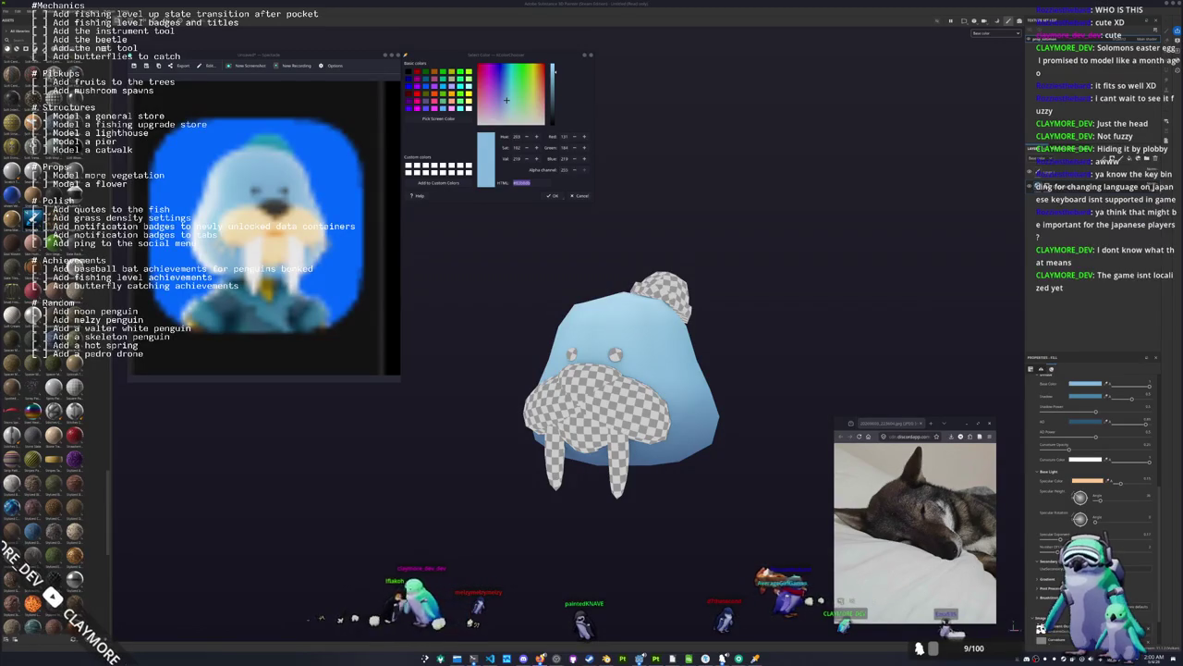
pyautogui.moveTo(992, 293); pyautogui.dragTo(1015, 279)
pyautogui.click(1042, 199)
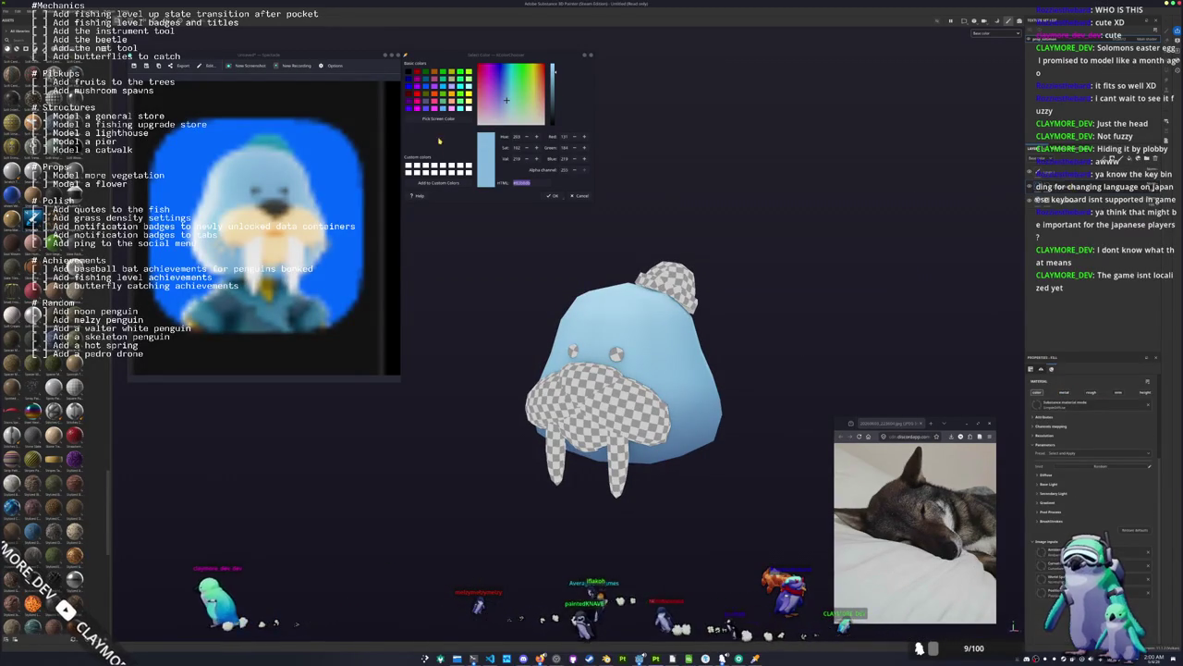
pyautogui.hotkey('ctrl', 'v')
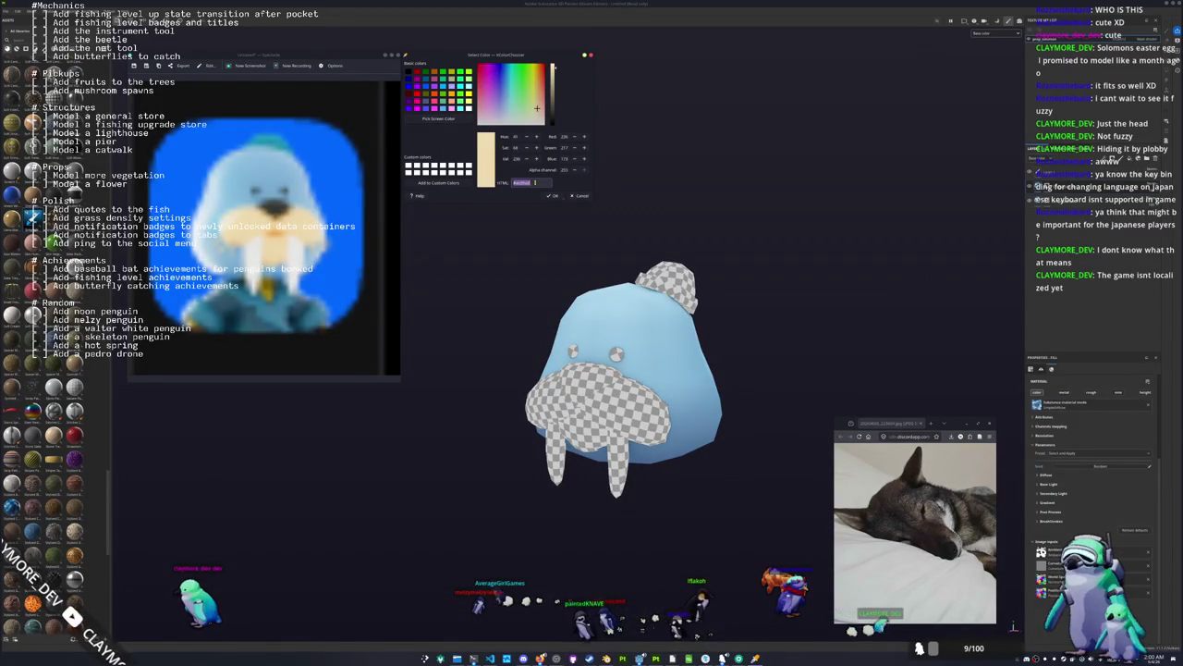
pyautogui.doubleClick(534, 182)
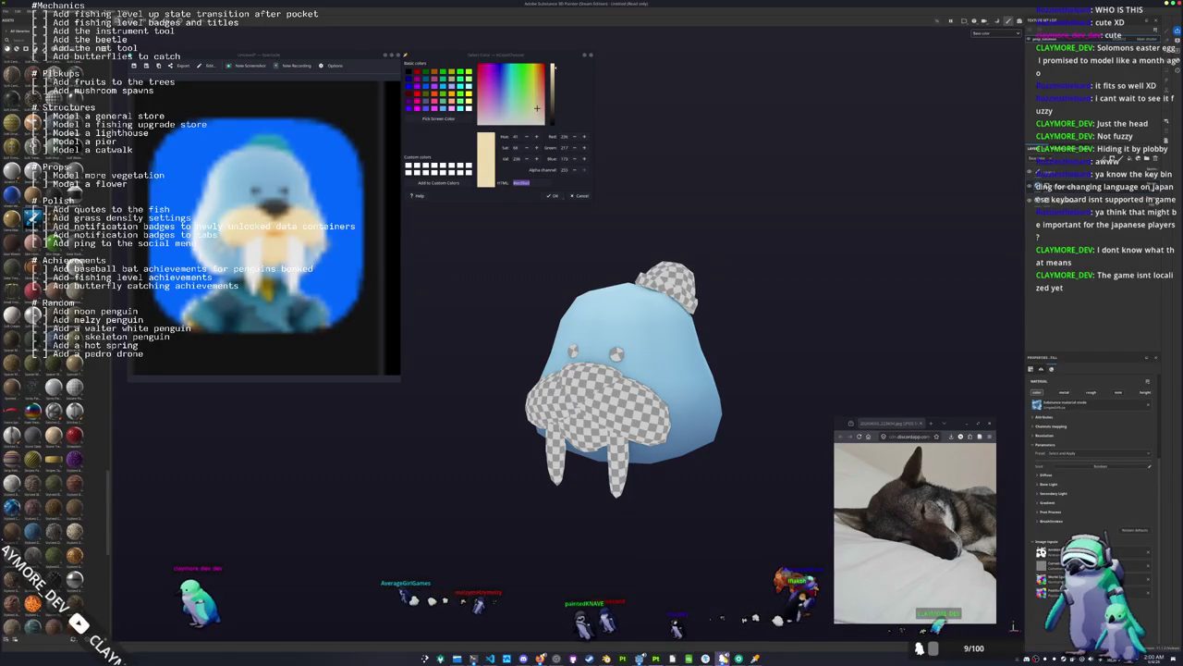
# Bring up the game window, open chat and open the Picture Chat canvas.
pyautogui.moveTo(639, 658)
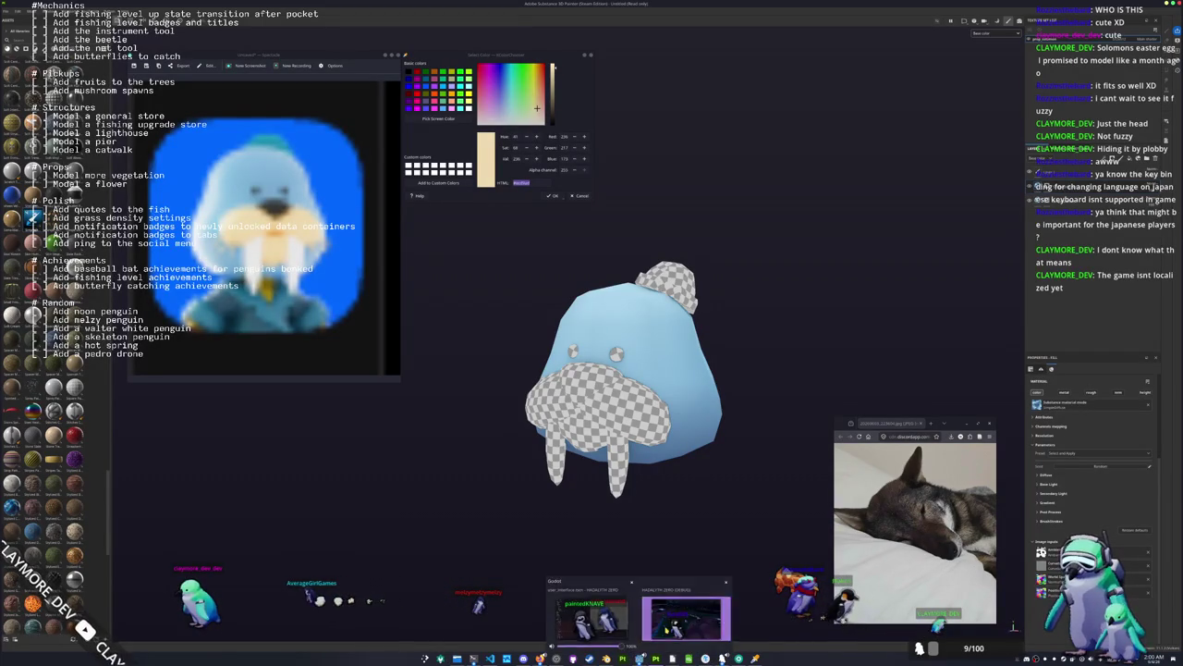
pyautogui.click(655, 621)
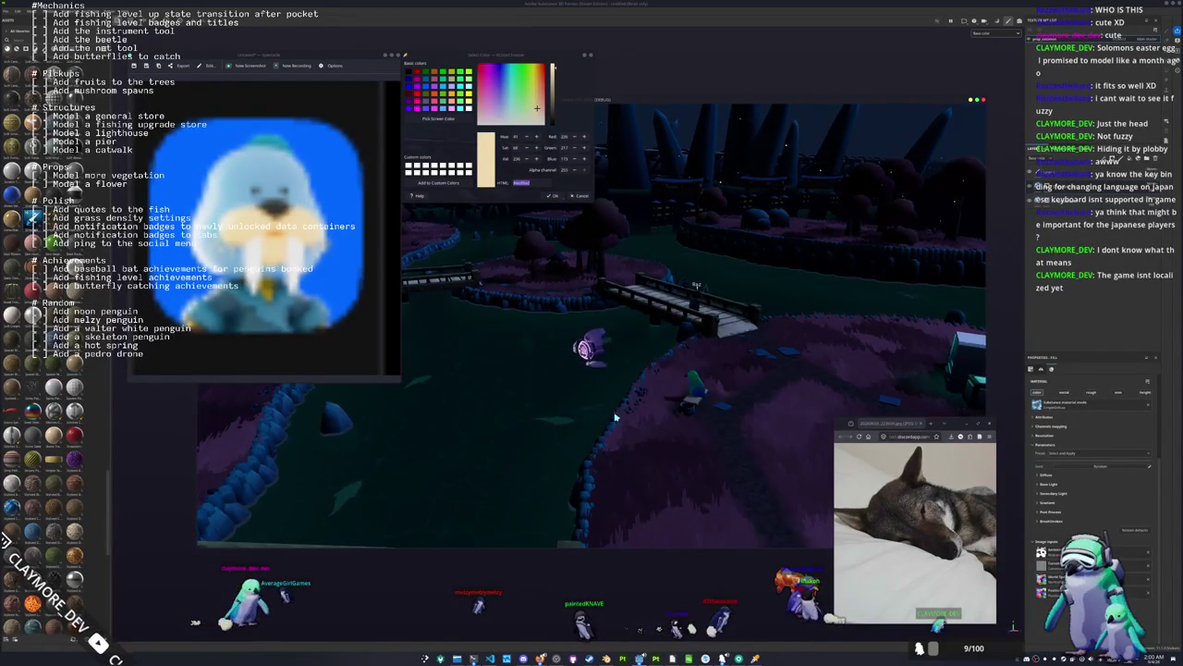
pyautogui.press('Return')
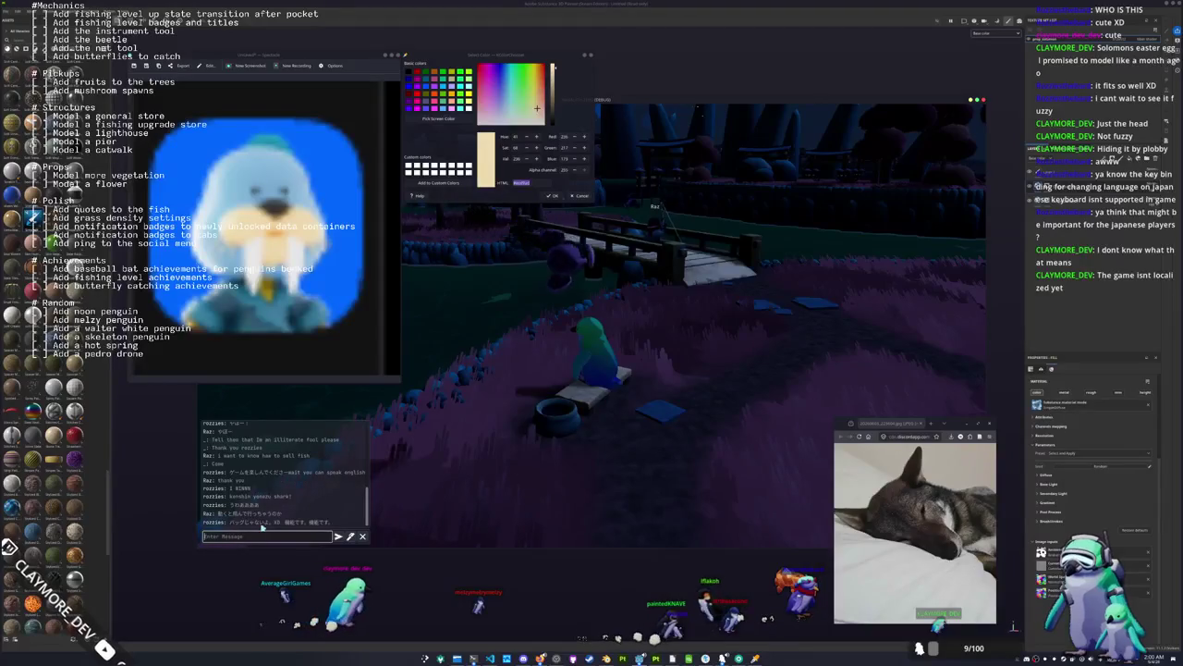
pyautogui.scroll(1, 258, 500)
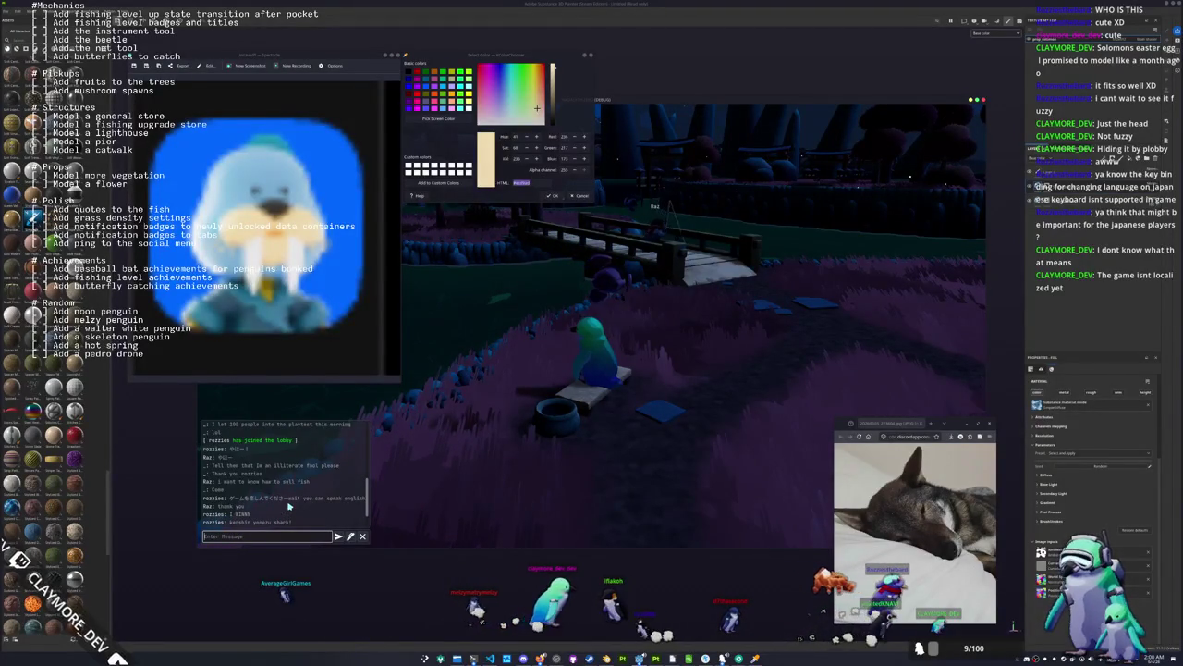
pyautogui.press('p')
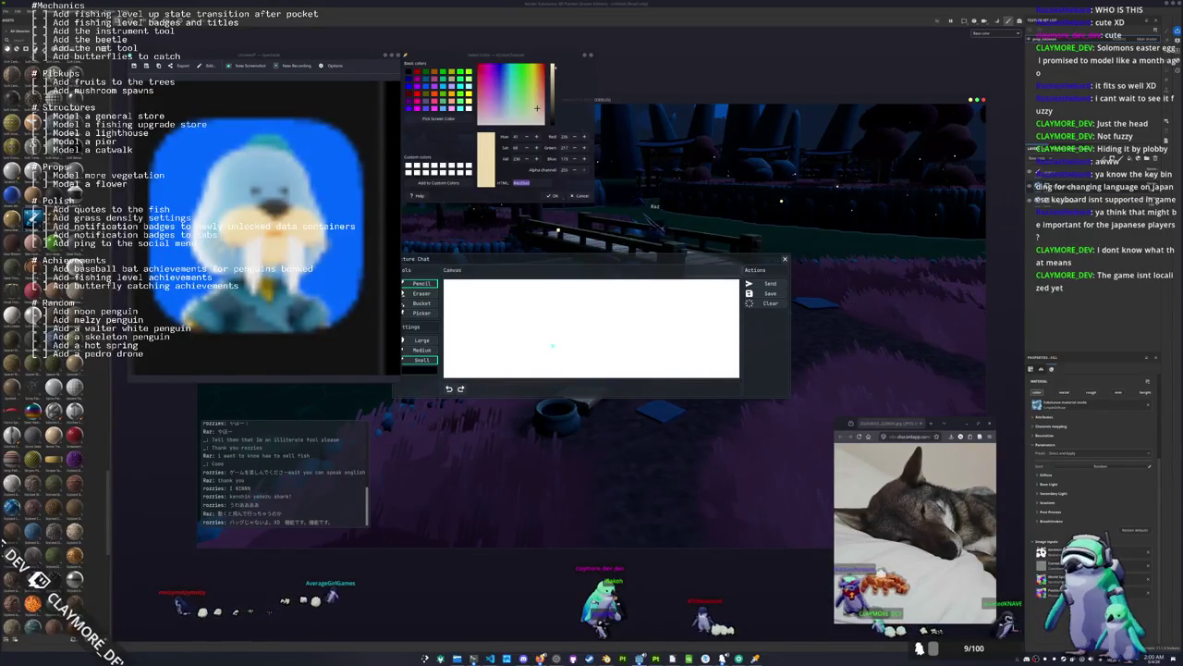
# Sketch the dog's outline with legs, back and tail on the canvas.
pyautogui.moveTo(550, 340); pyautogui.dragTo(563, 368)
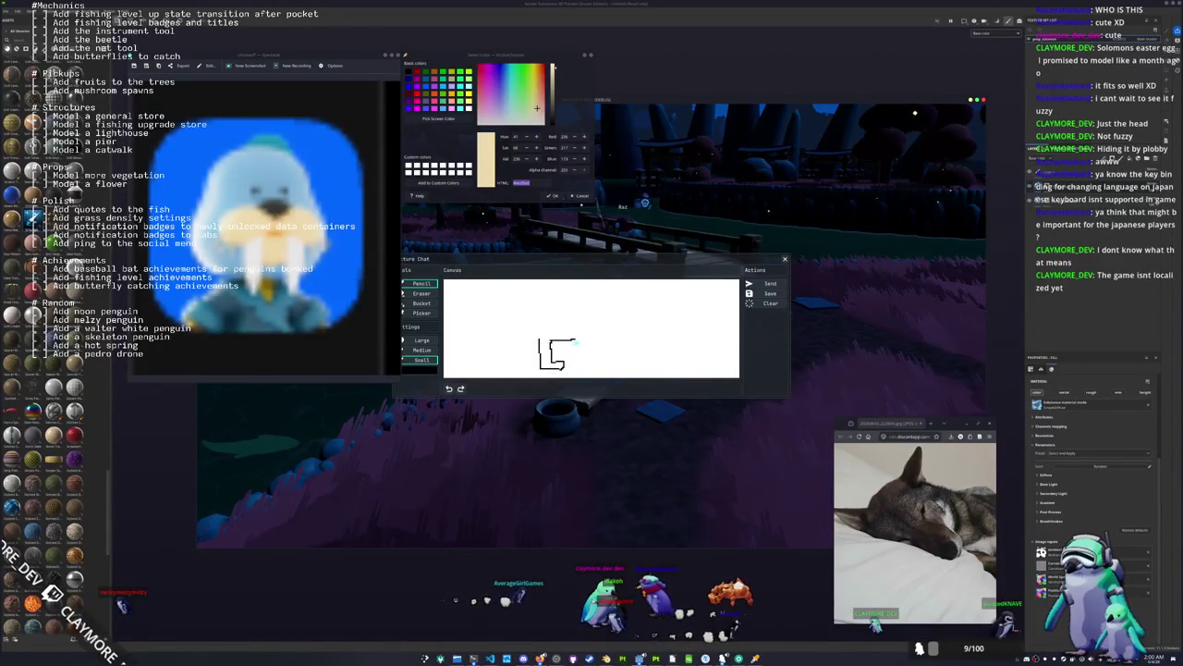
pyautogui.moveTo(563, 344)
pyautogui.mouseDown()
pyautogui.moveTo(573, 361)
pyautogui.moveTo(561, 367)
pyautogui.moveTo(516, 294)
pyautogui.moveTo(533, 312)
pyautogui.mouseUp()
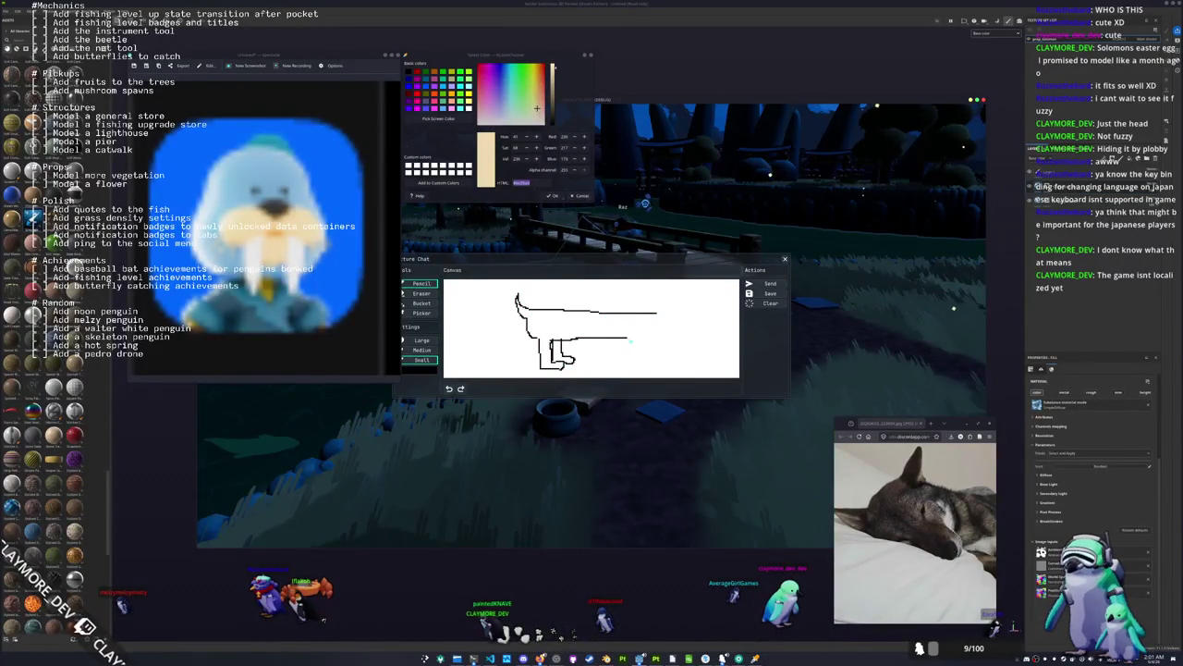
pyautogui.moveTo(630, 340); pyautogui.dragTo(641, 341)
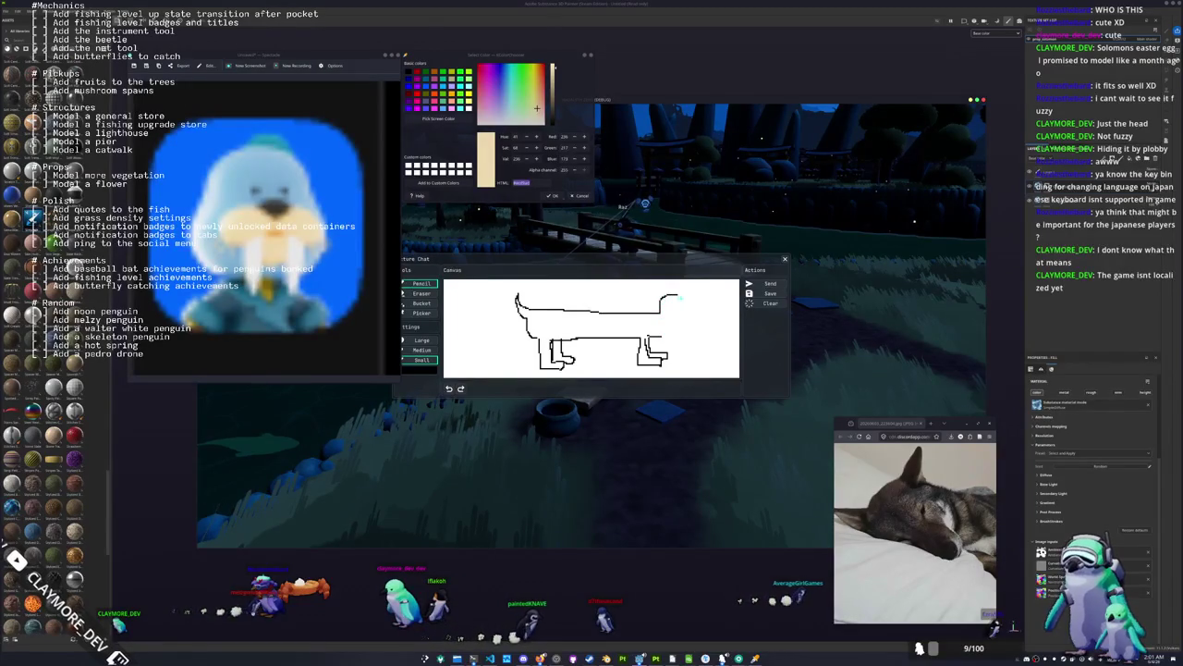
pyautogui.moveTo(702, 298); pyautogui.dragTo(730, 326)
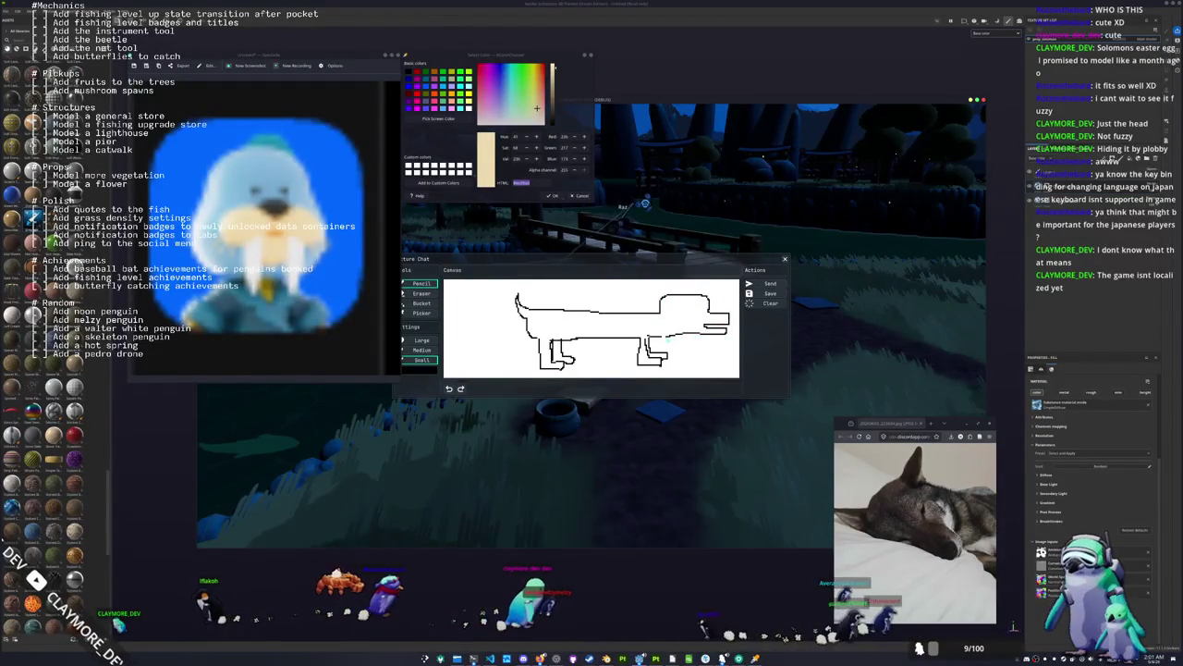
# Add an ear and eye to the dog, post it to chat and return to Painter.
pyautogui.moveTo(648, 301)
pyautogui.mouseDown()
pyautogui.moveTo(658, 283)
pyautogui.moveTo(666, 307)
pyautogui.moveTo(703, 288)
pyautogui.moveTo(719, 303)
pyautogui.moveTo(676, 304)
pyautogui.moveTo(701, 305)
pyautogui.mouseUp()
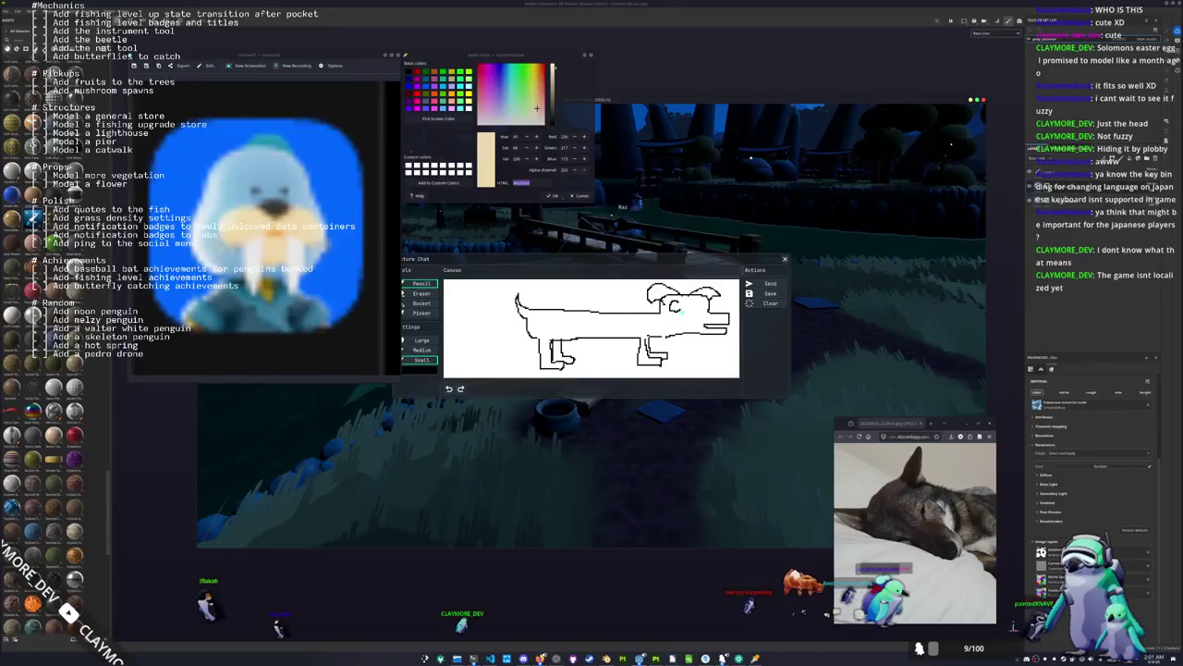
pyautogui.moveTo(701, 303); pyautogui.dragTo(695, 308)
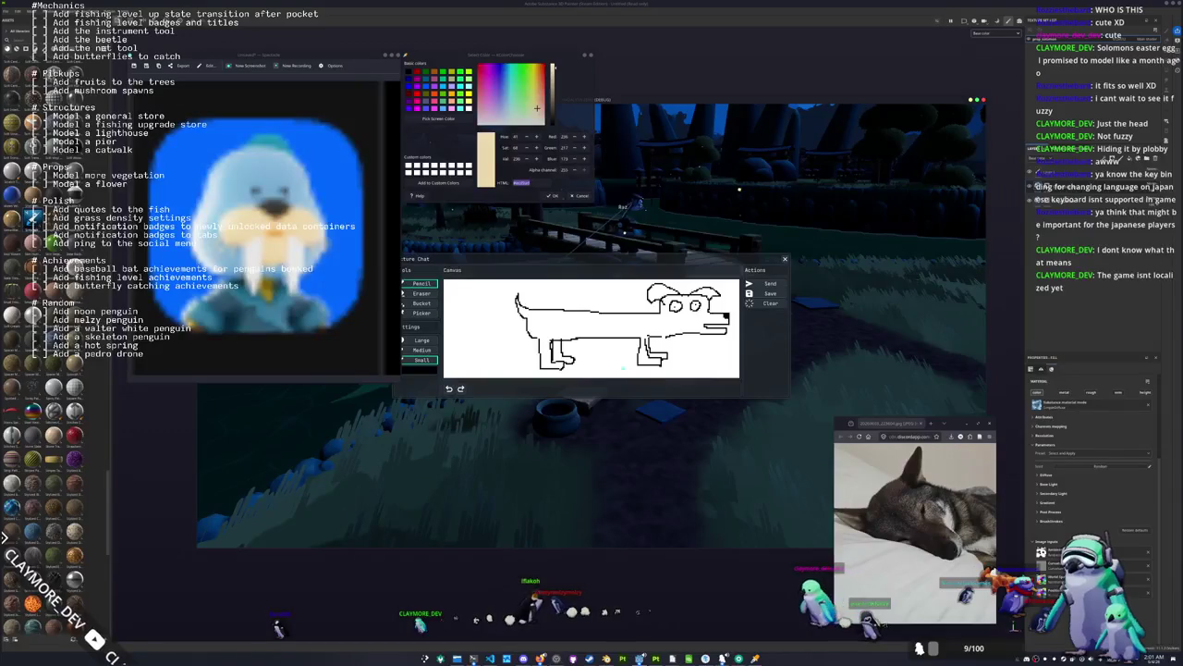
pyautogui.click(758, 292)
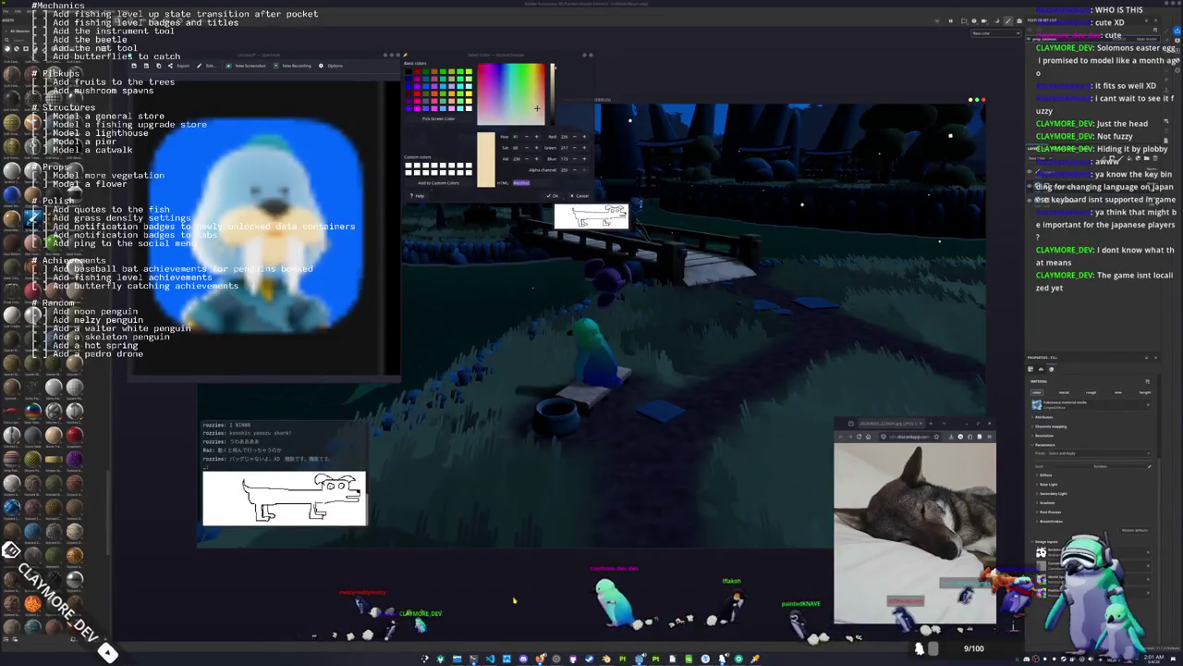
pyautogui.hotkey('alt', 'Tab')
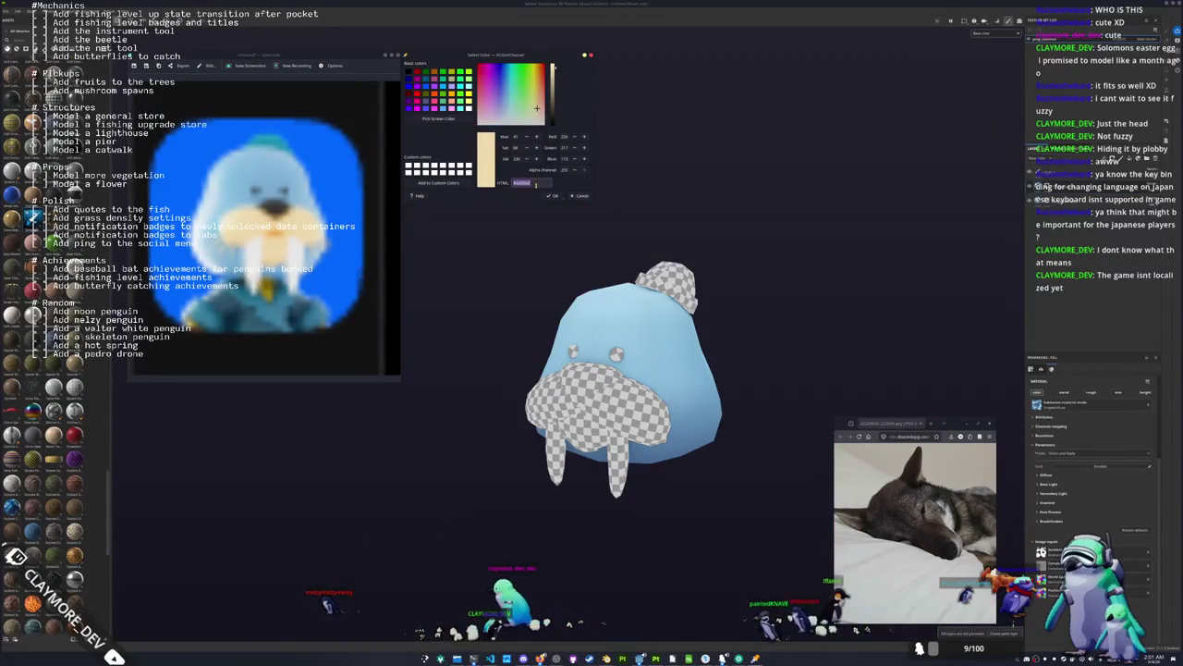
# Set a new fill's base colour to a sampled, slightly darkened cream and add a mask.
pyautogui.click(439, 119)
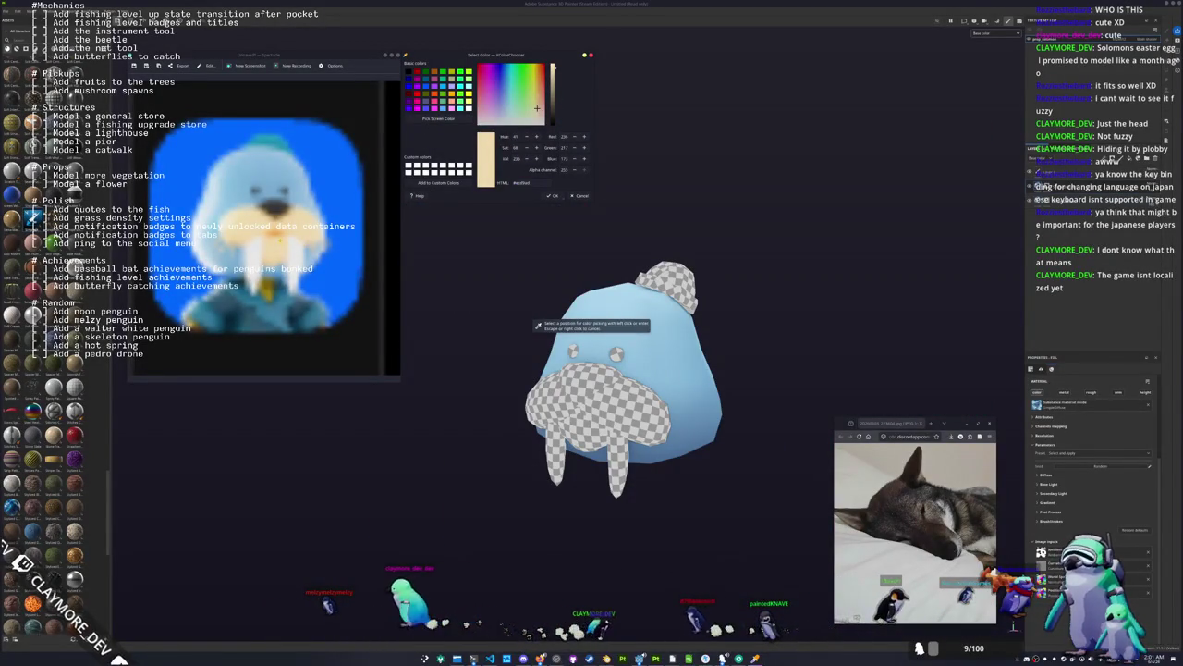
pyautogui.click(536, 325)
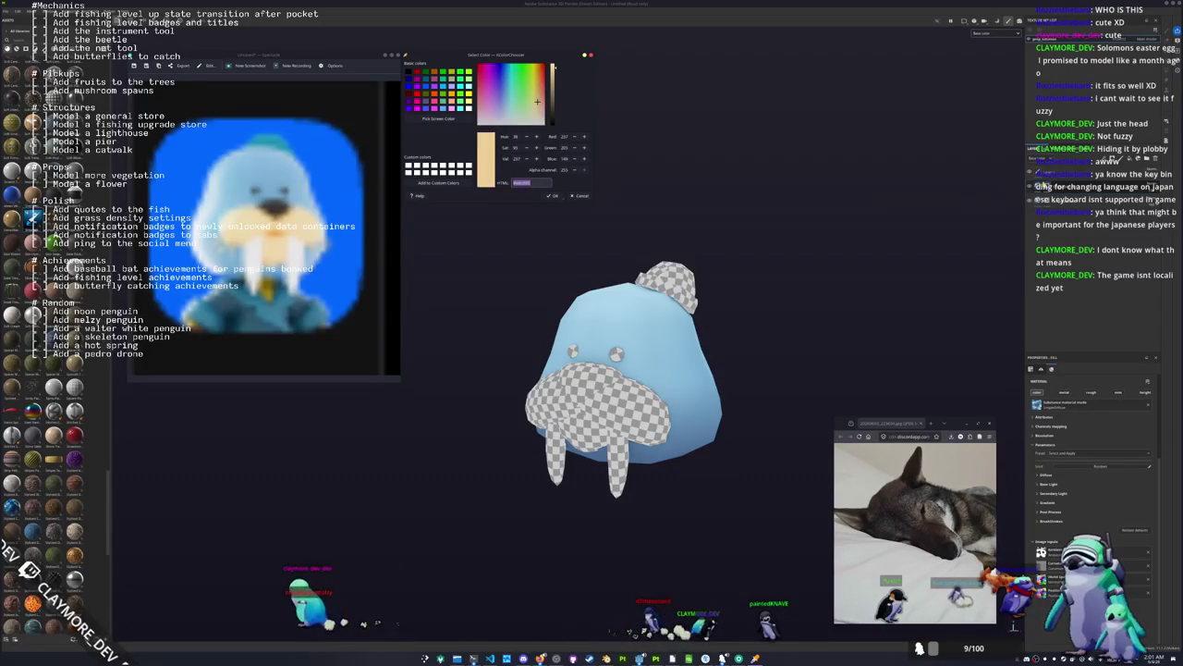
pyautogui.click(1048, 474)
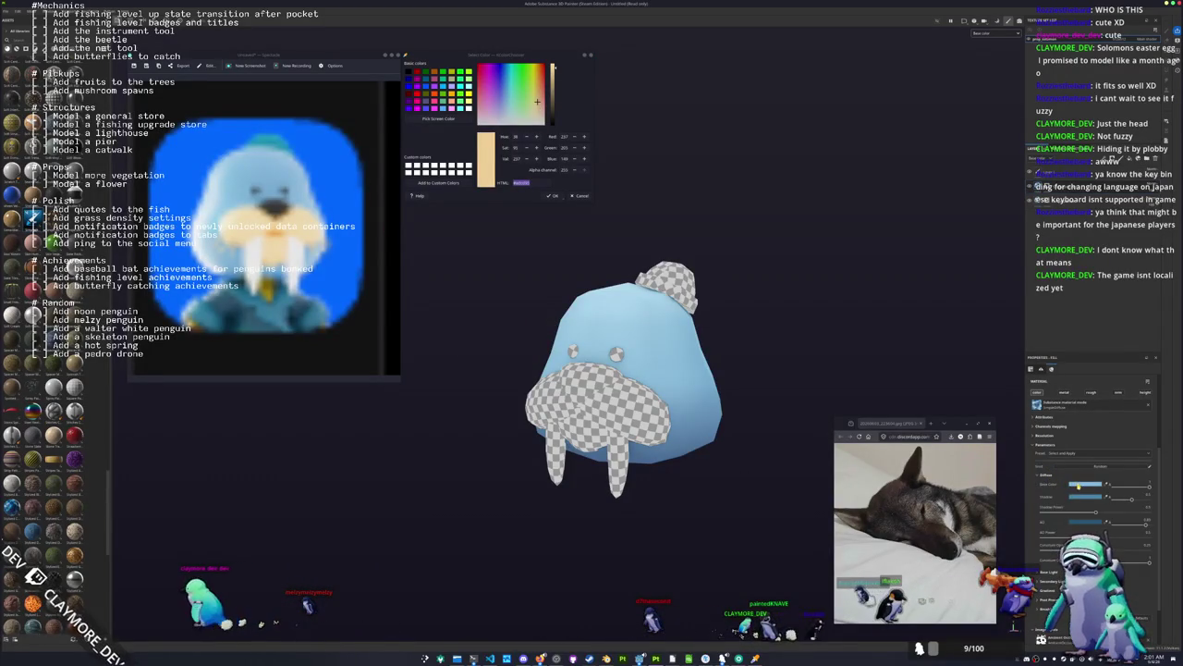
pyautogui.click(1070, 484)
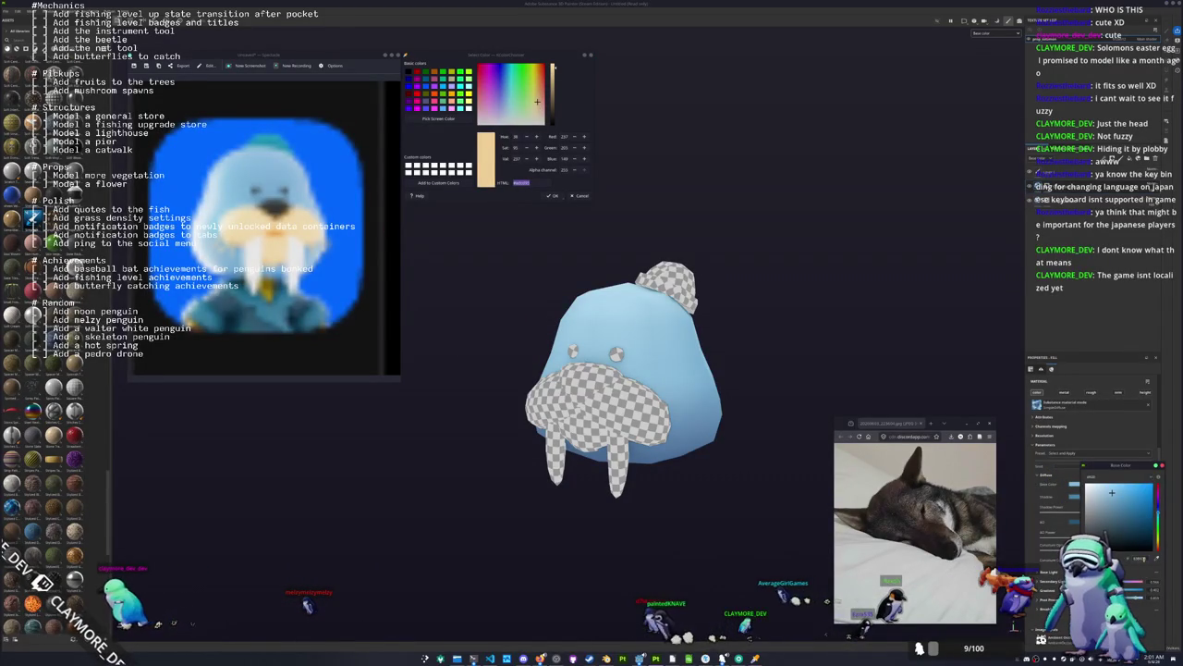
pyautogui.hotkey('ctrl', 'v')
pyautogui.press('Return')
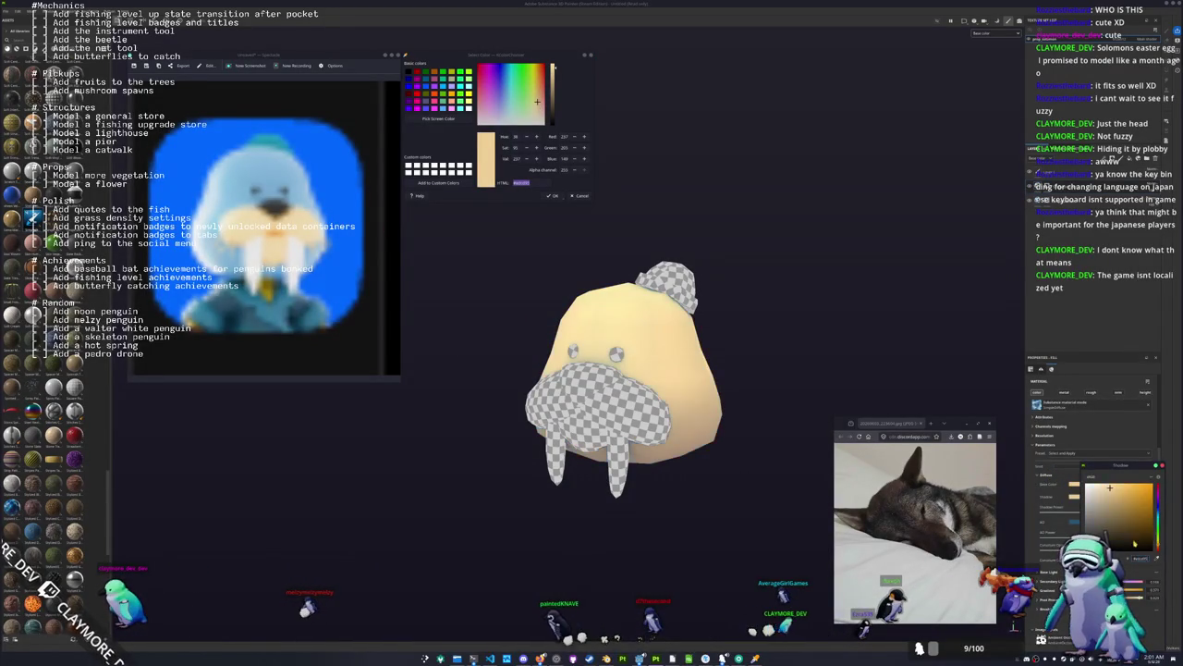
pyautogui.moveTo(1109, 487)
pyautogui.mouseDown()
pyautogui.moveTo(1115, 504)
pyautogui.moveTo(1111, 488)
pyautogui.mouseUp()
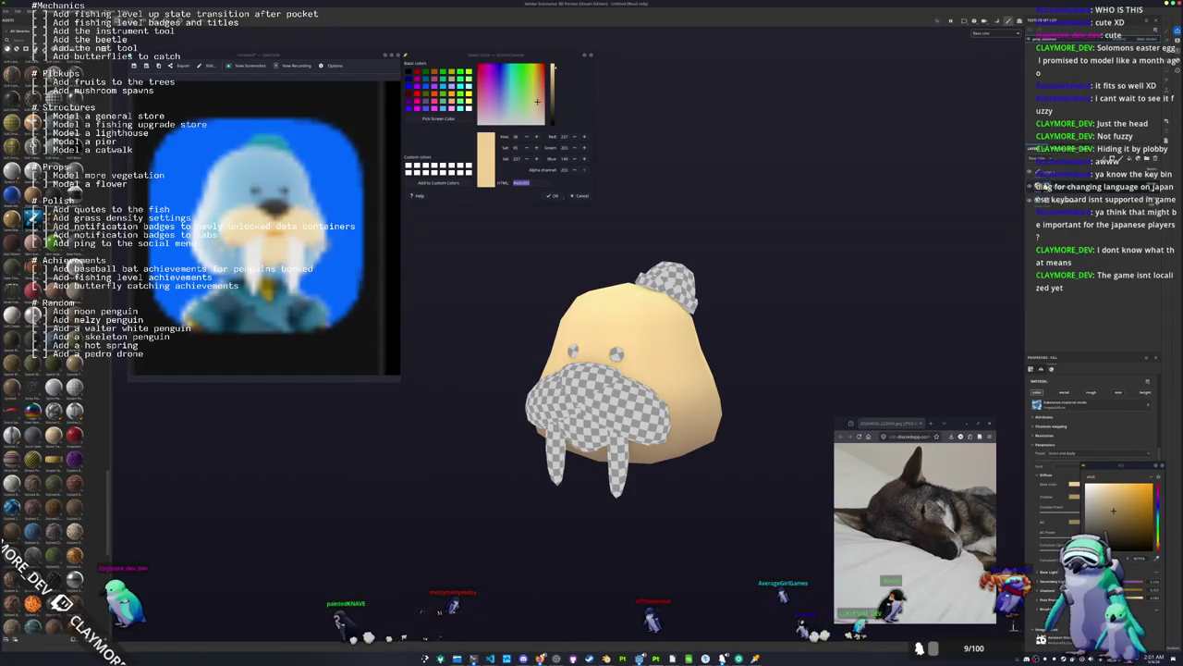
pyautogui.rightClick(1042, 188)
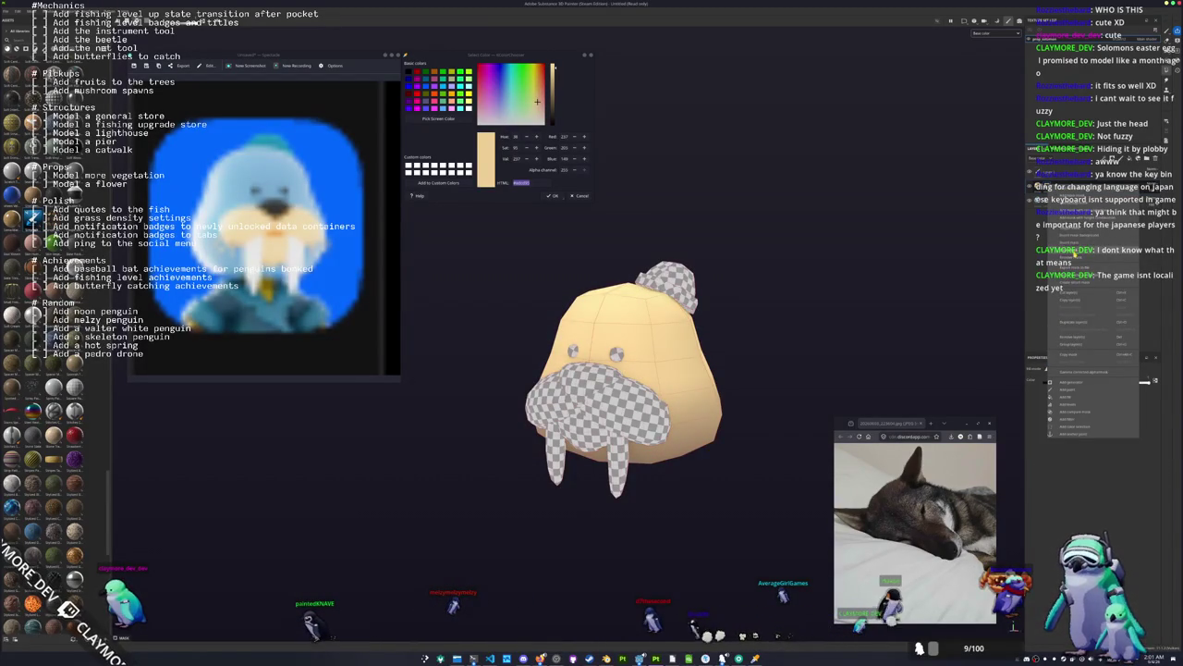
pyautogui.click(1075, 256)
# Polygon-fill the moustache faces cream and sample a light grey from the screen.
pyautogui.moveTo(619, 423); pyautogui.dragTo(601, 411)
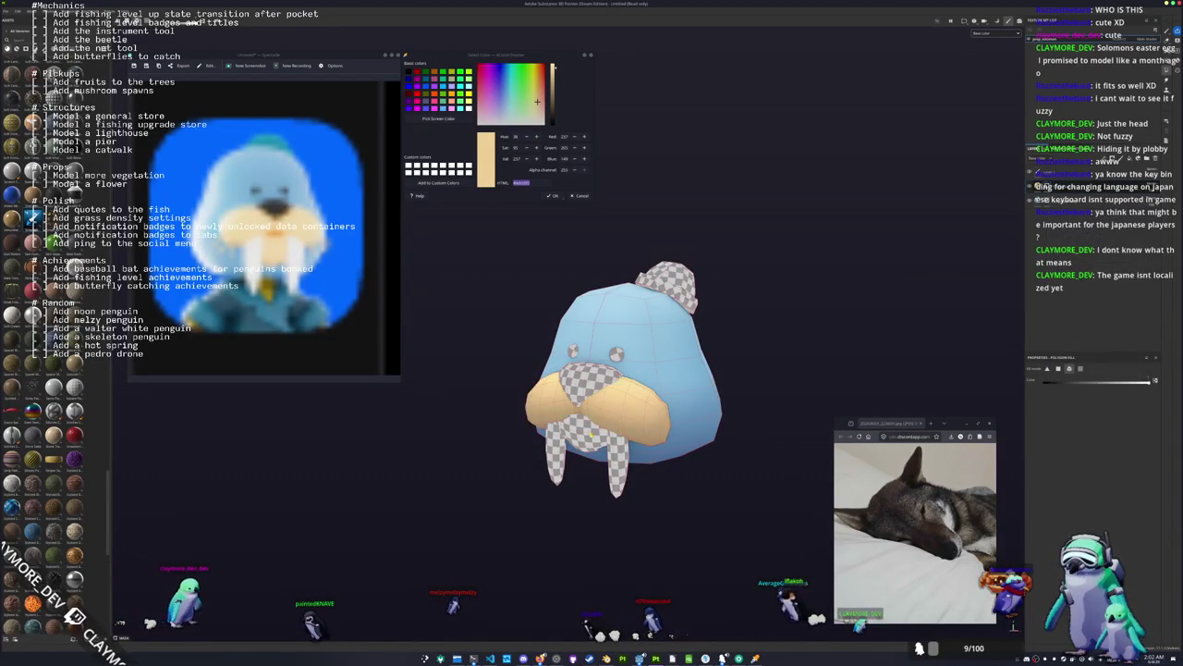
pyautogui.click(601, 412)
pyautogui.click(438, 118)
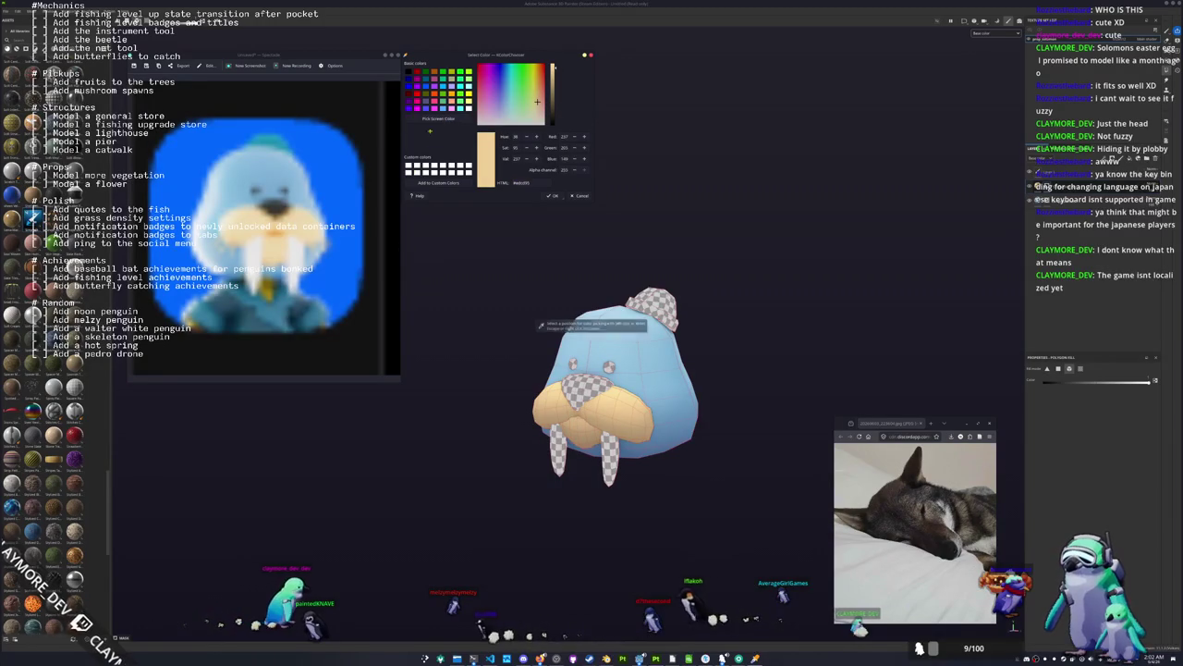
pyautogui.click(577, 388)
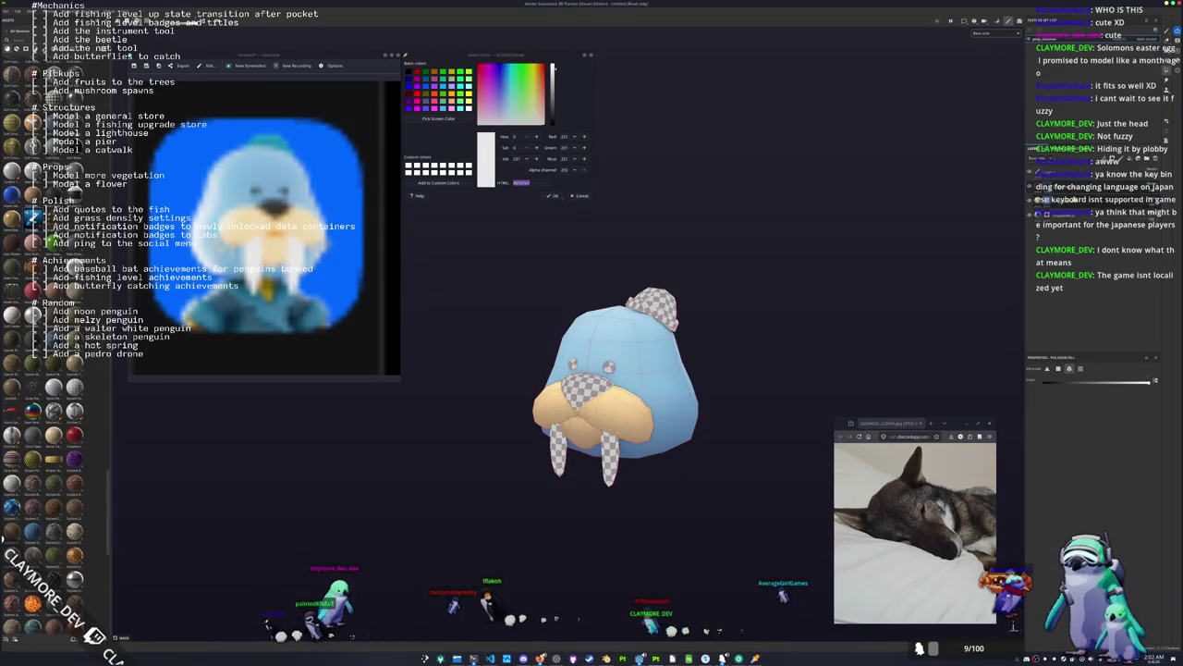
# Set the other fill layer's base and occlusion colours to off-white and add a polygon-fill mask.
pyautogui.click(1038, 186)
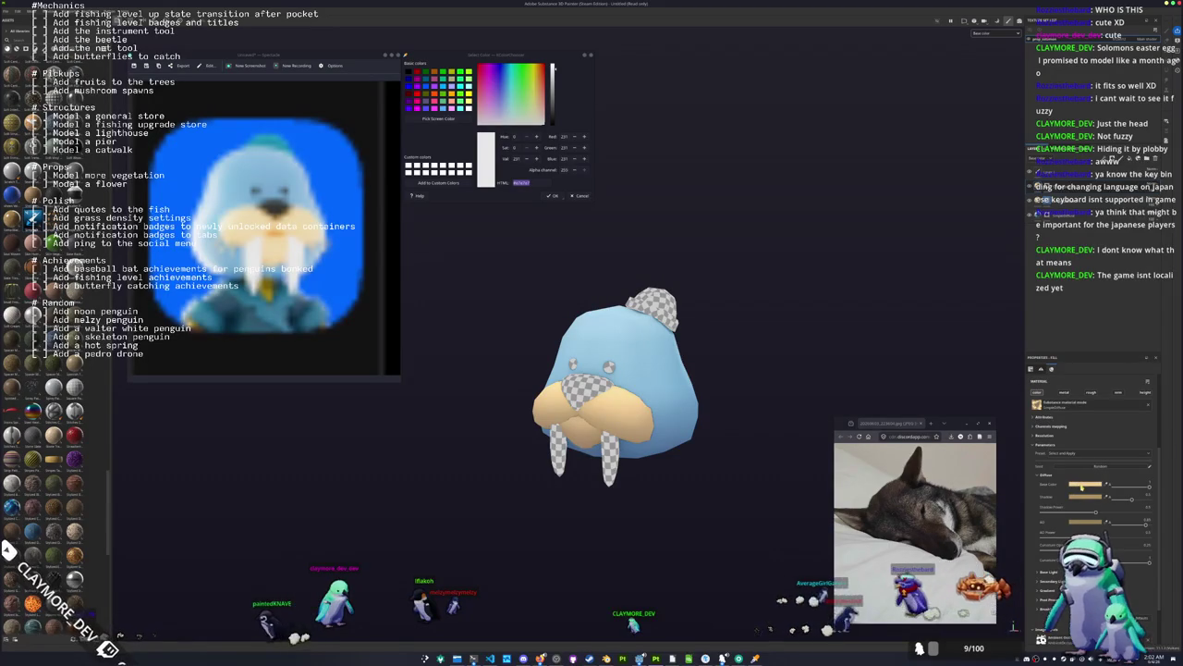
pyautogui.click(1081, 484)
pyautogui.moveTo(1110, 487); pyautogui.dragTo(1087, 484)
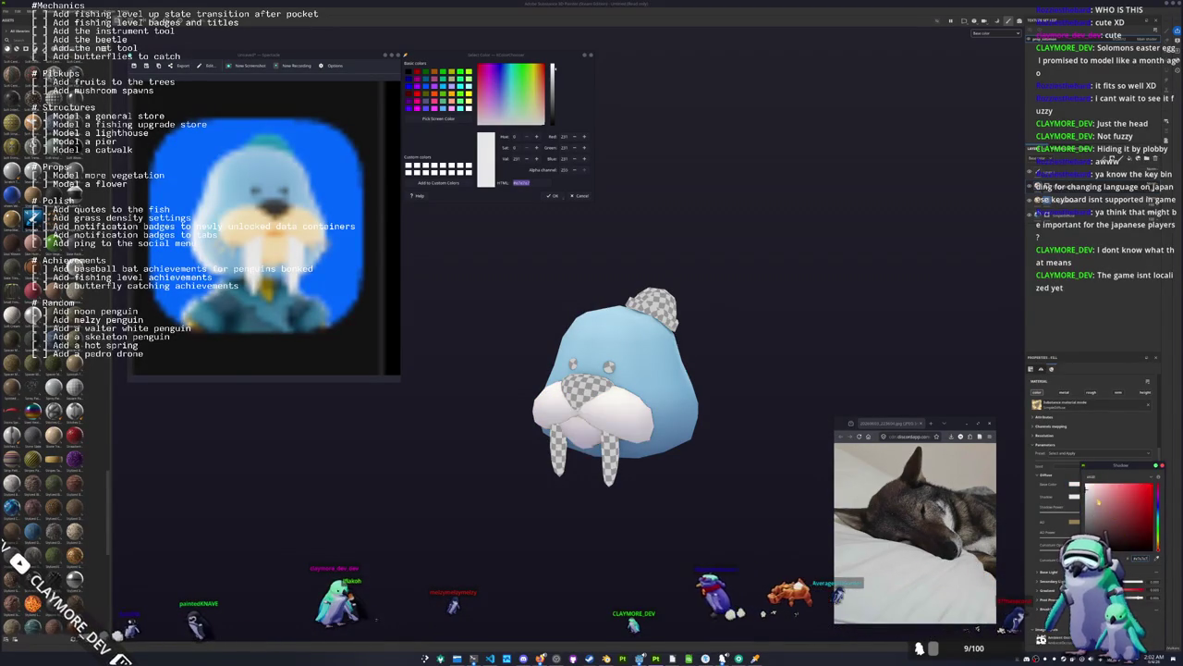
pyautogui.click(1113, 510)
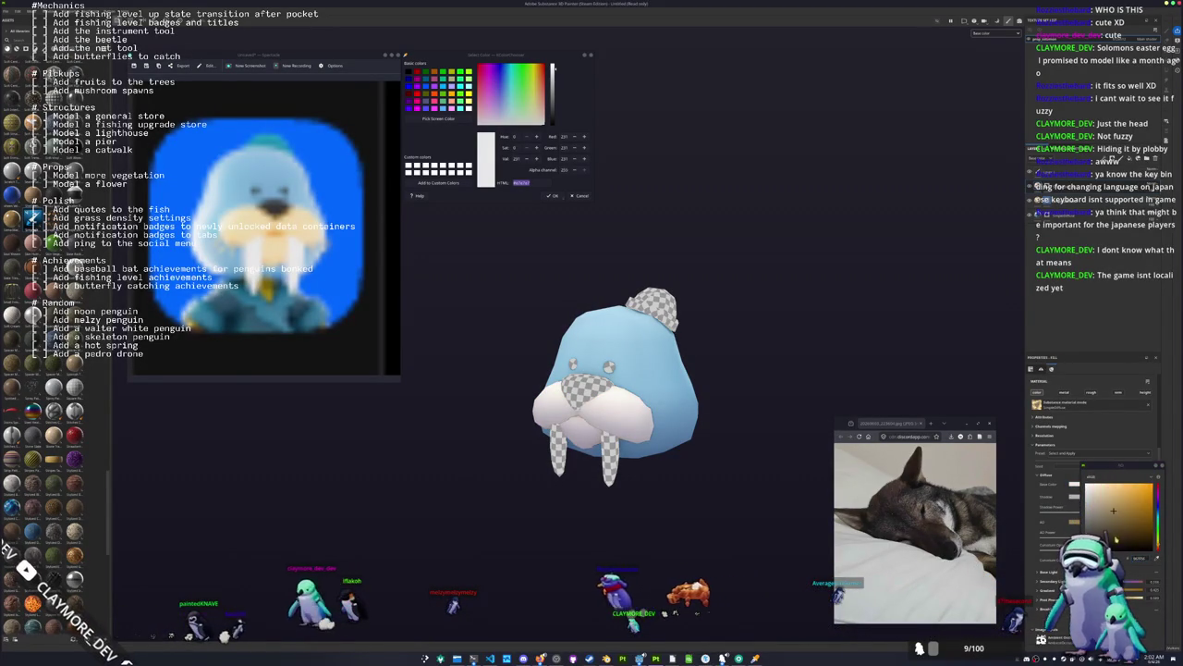
pyautogui.moveTo(1113, 510); pyautogui.dragTo(1092, 511)
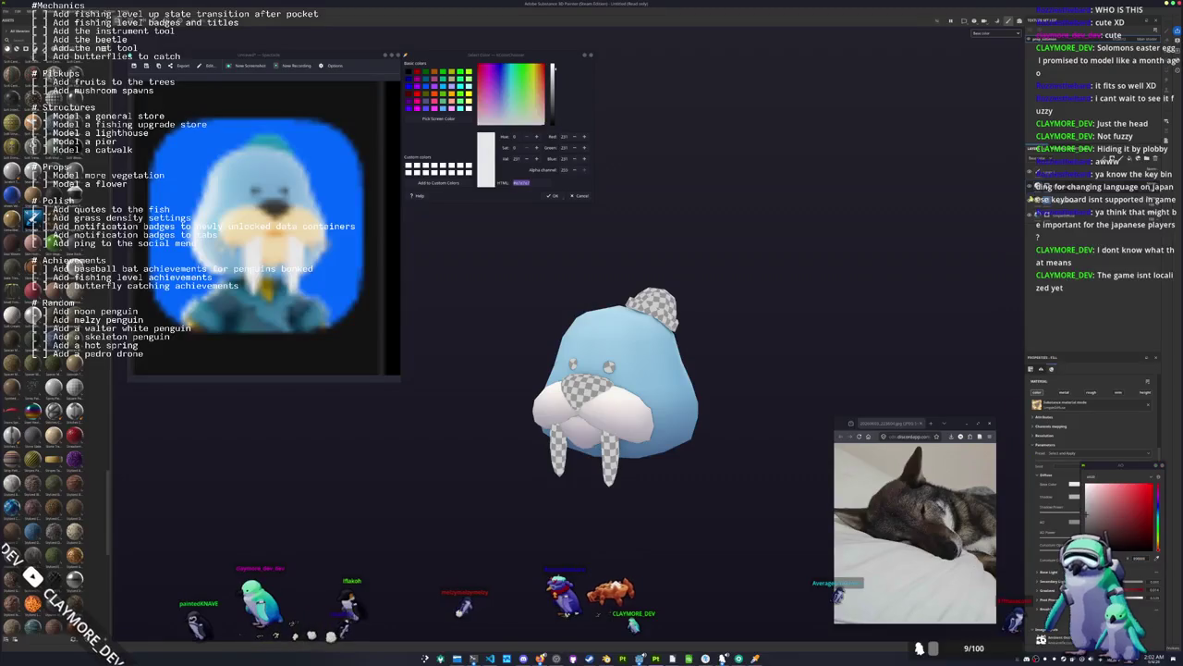
pyautogui.rightClick(1047, 185)
pyautogui.click(1063, 433)
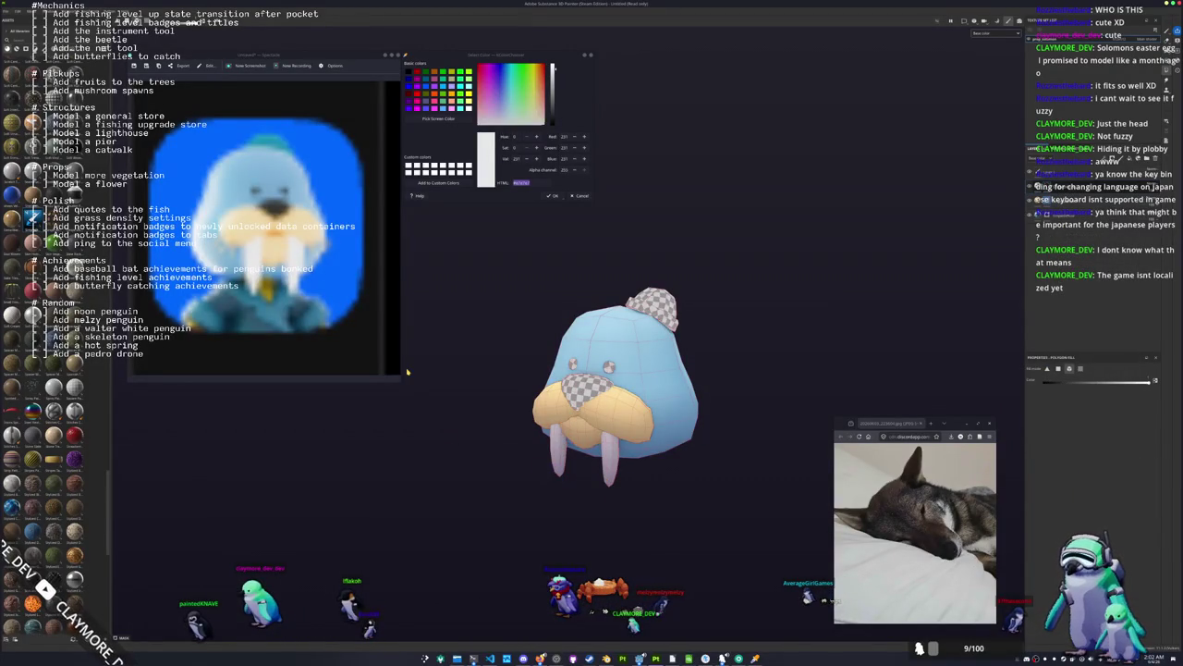
# Sample a dark colour from the screen and add a new fill layer.
pyautogui.click(537, 325)
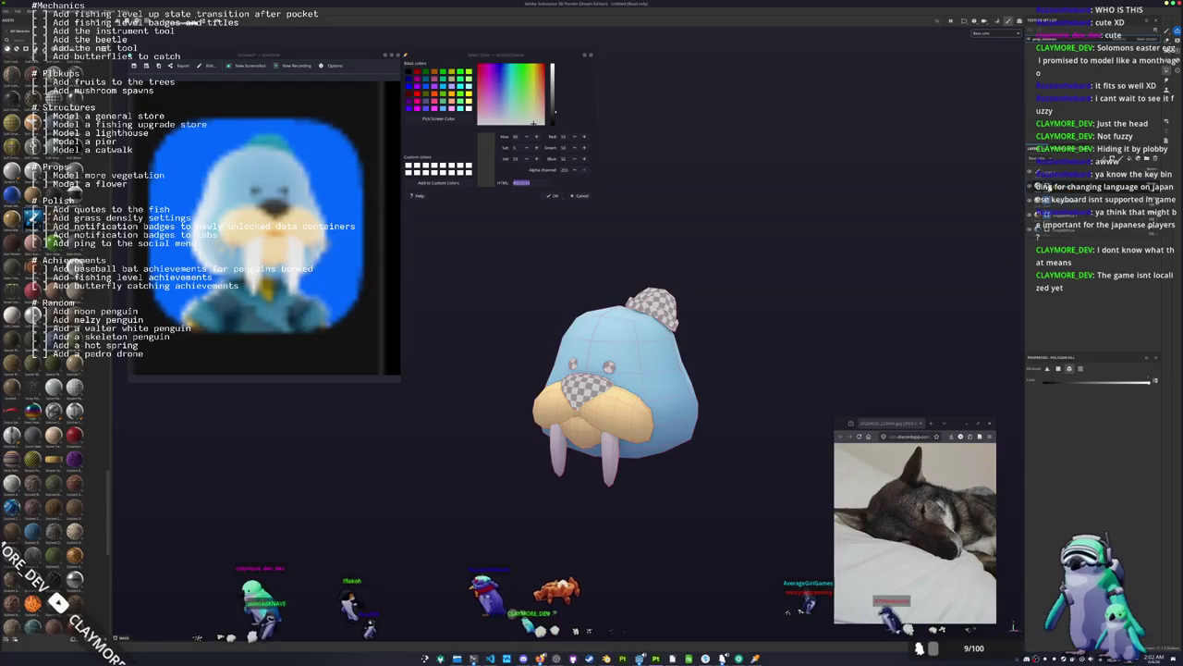
pyautogui.rightClick(1048, 187)
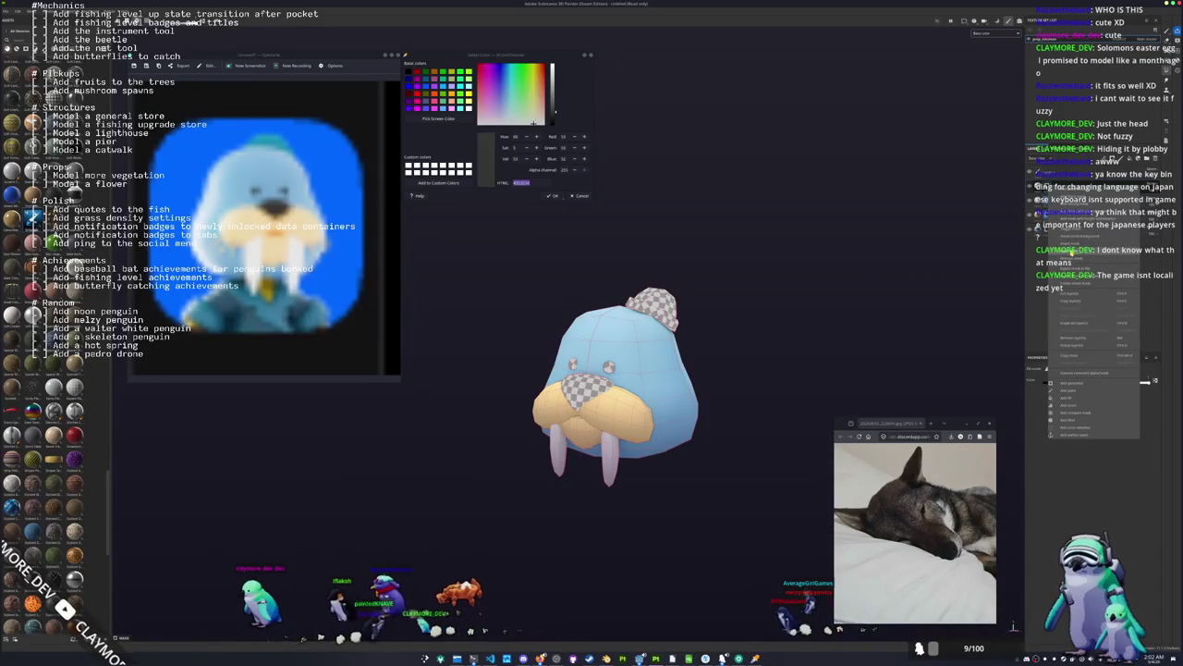
pyautogui.click(1071, 251)
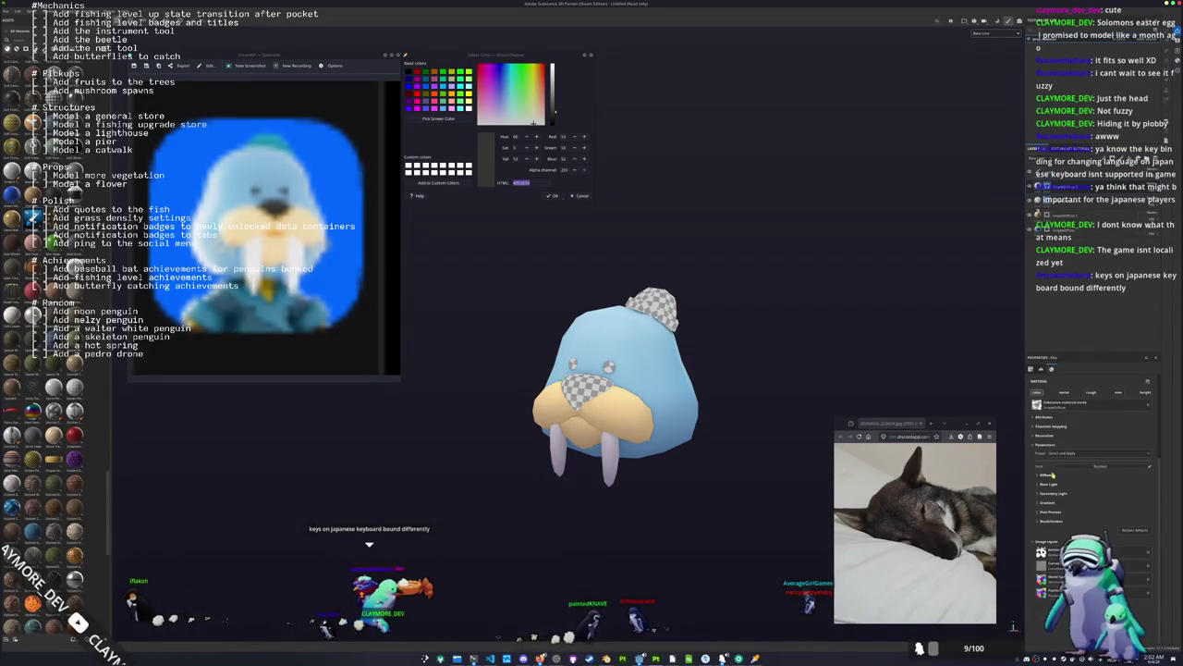
# Set the fill layer's colour channels and polygon-fill the walrus's nose dark brown.
pyautogui.click(1087, 483)
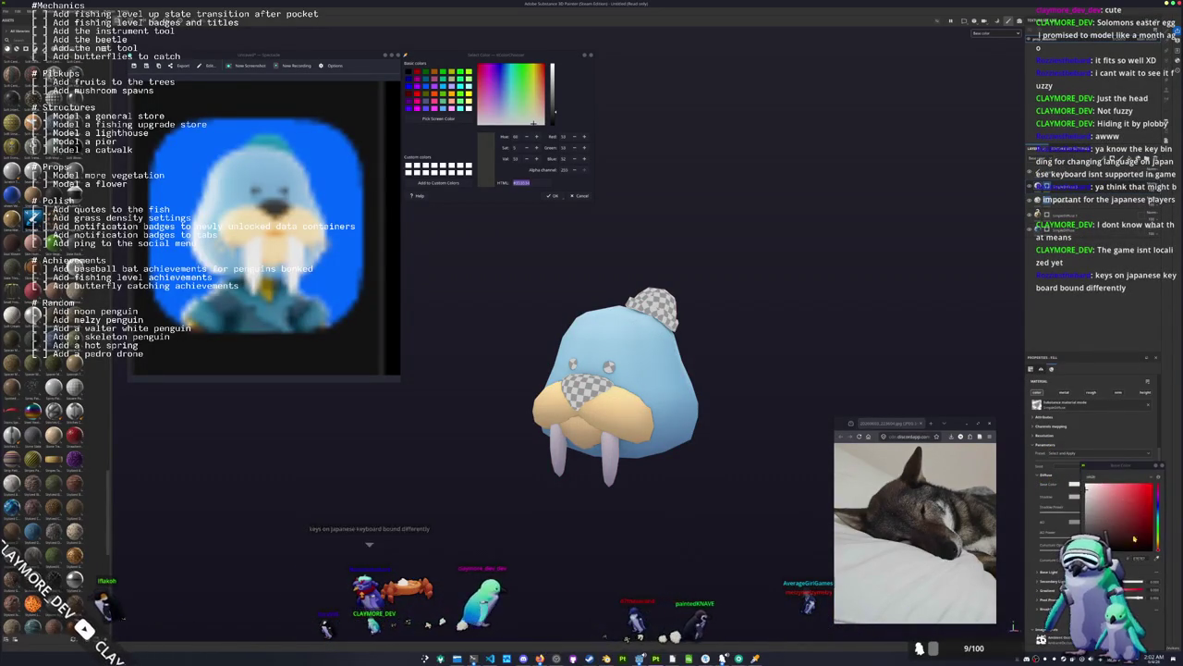
pyautogui.click(1074, 496)
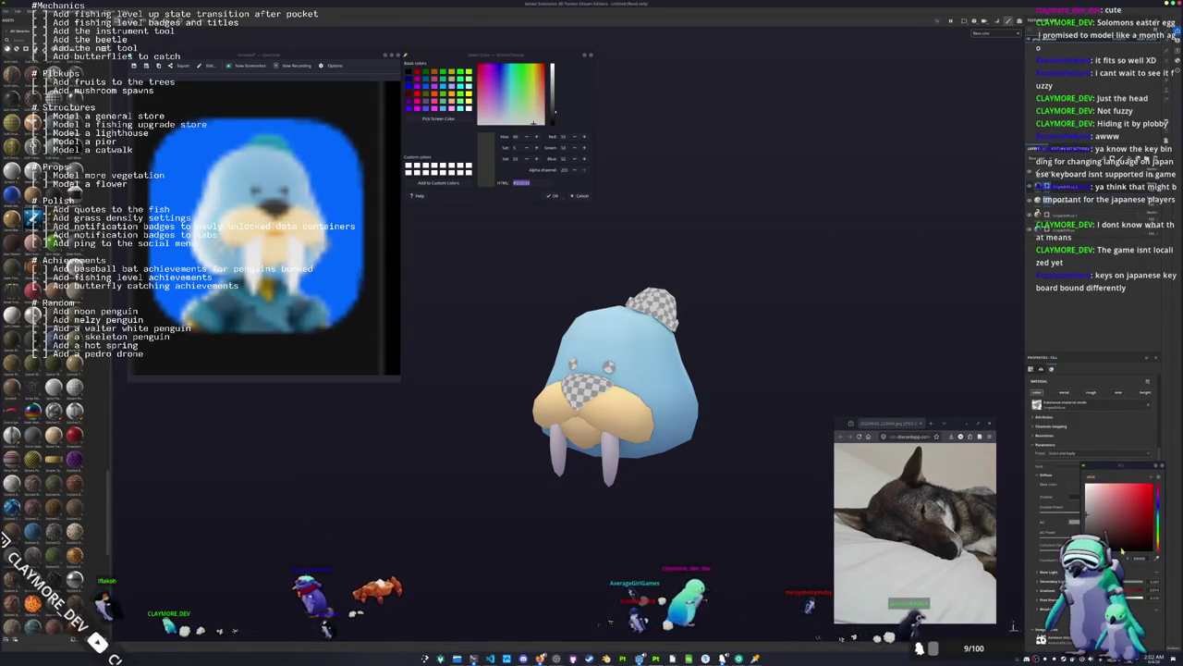
pyautogui.click(1074, 521)
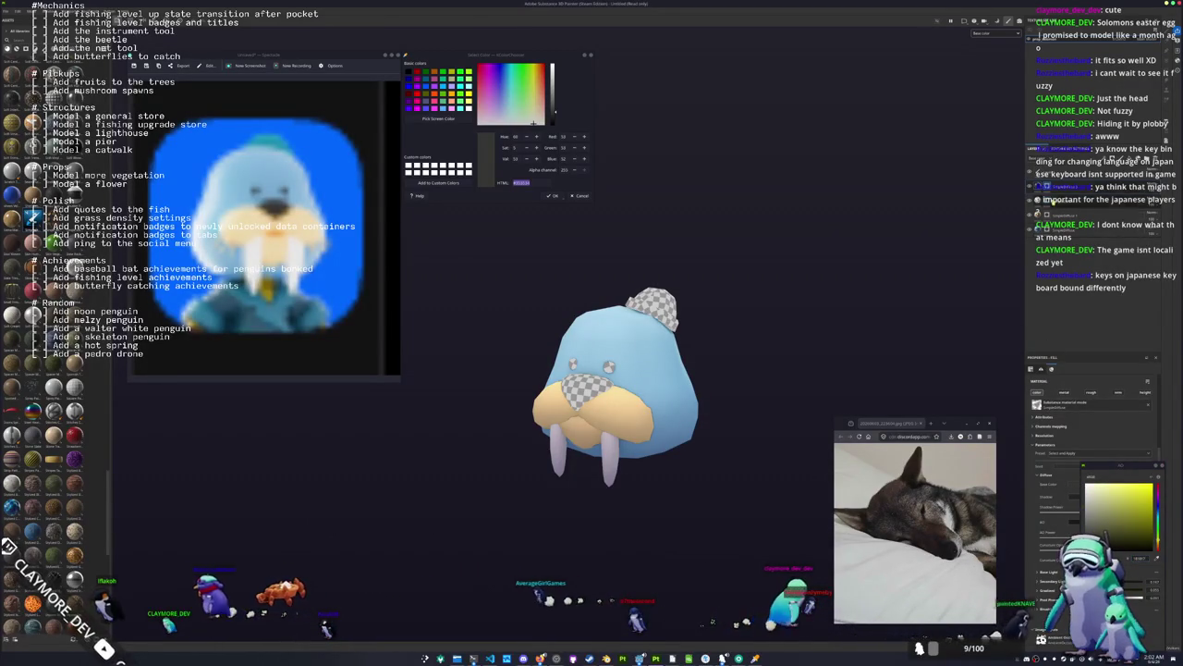
pyautogui.press('4')
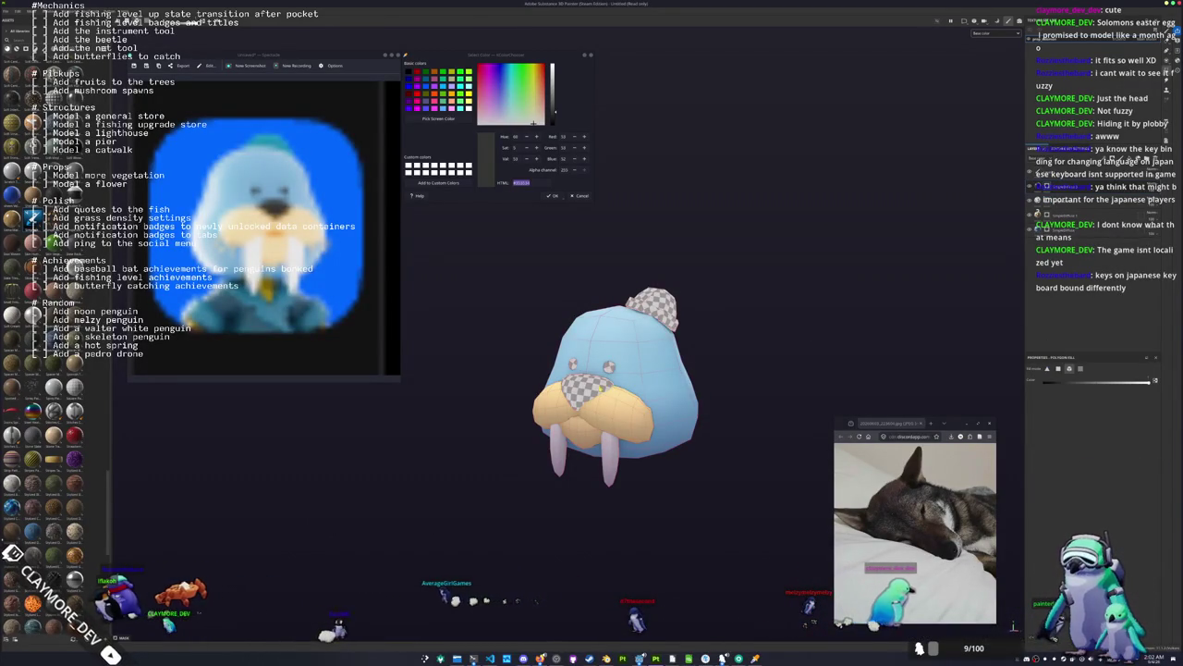
pyautogui.click(575, 377)
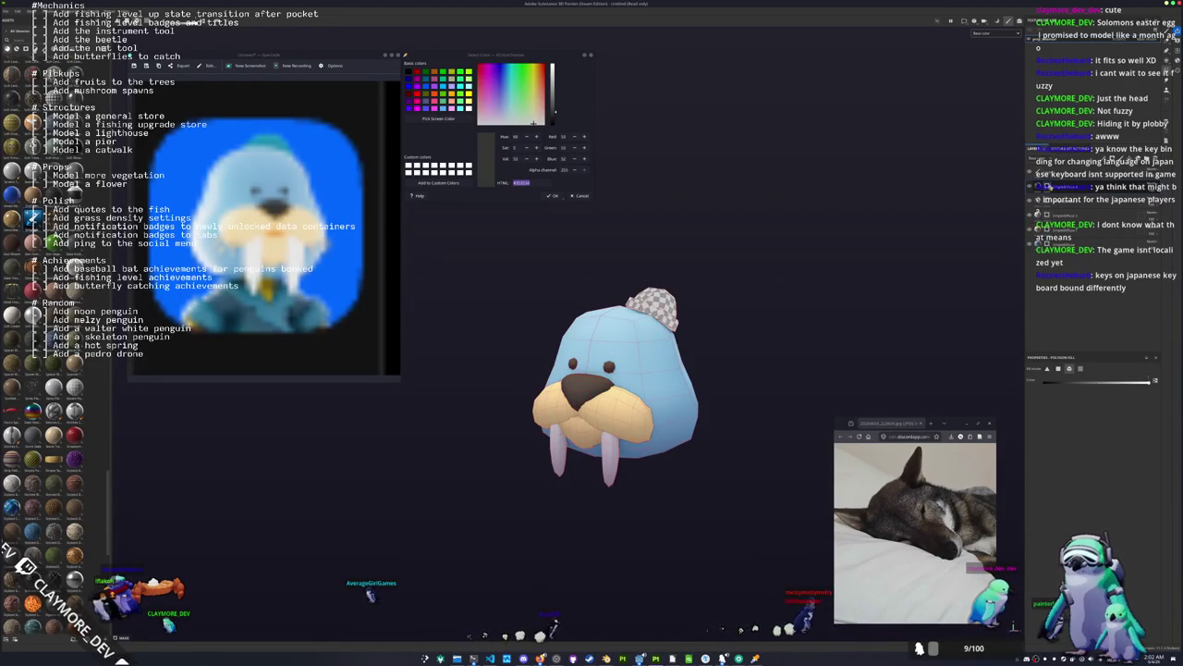
pyautogui.rightClick(1051, 185)
# Add another fill layer and set its base colour to a pasted blue hex value.
pyautogui.click(1073, 255)
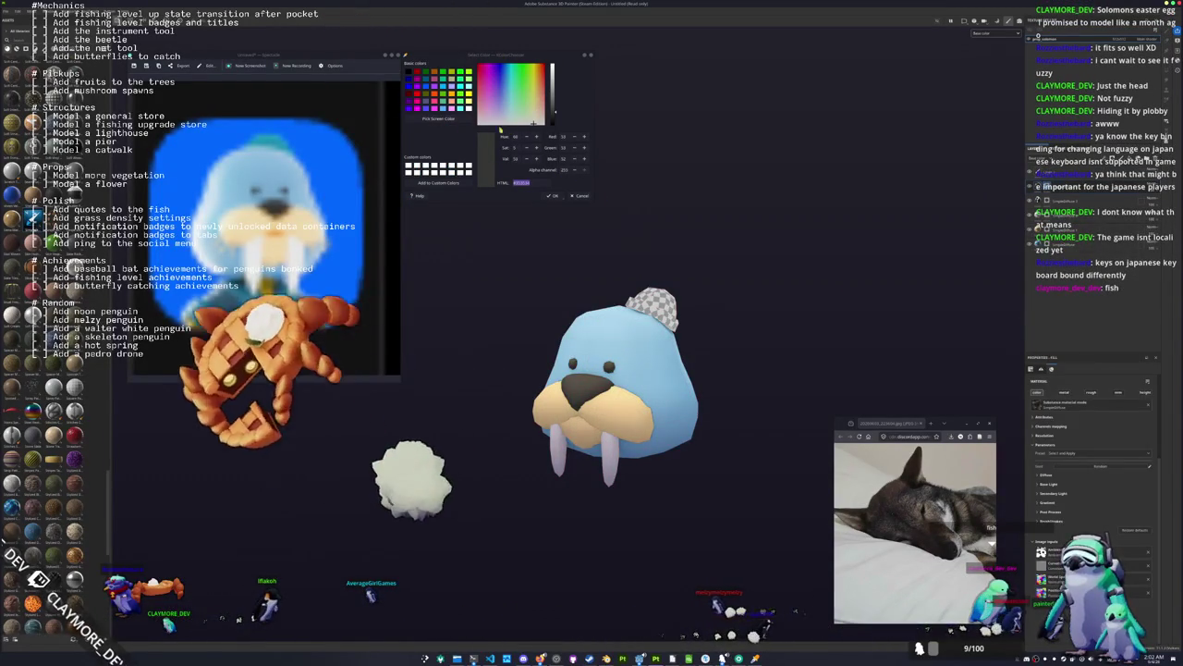
pyautogui.click(438, 118)
pyautogui.click(538, 326)
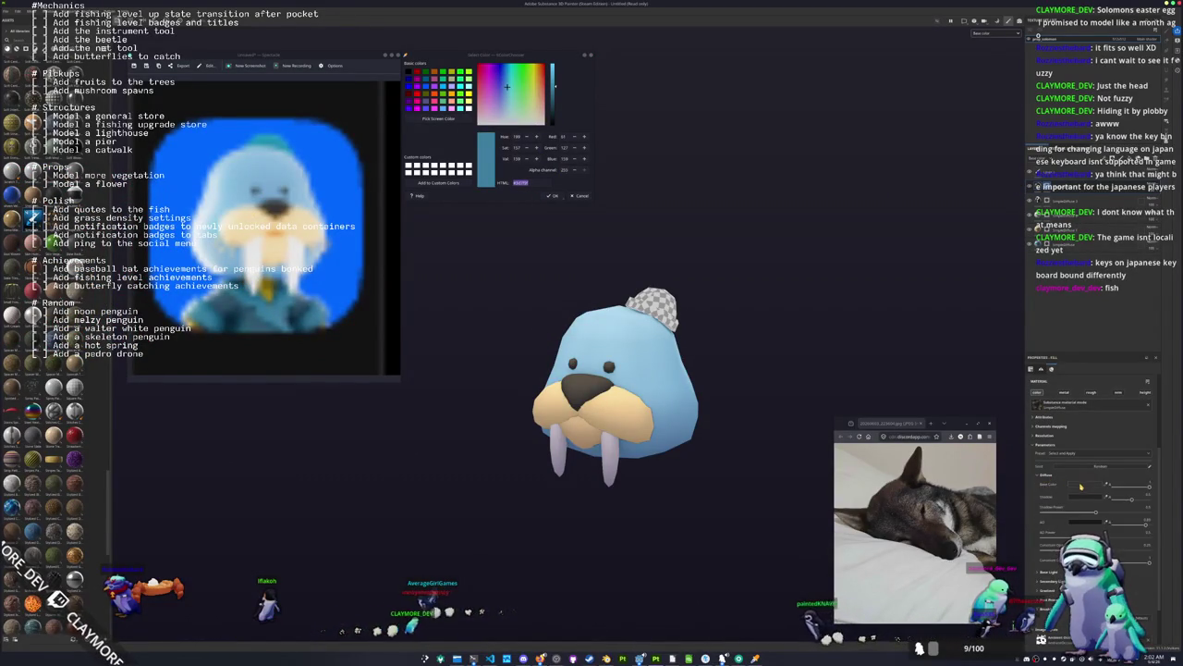
pyautogui.click(1080, 487)
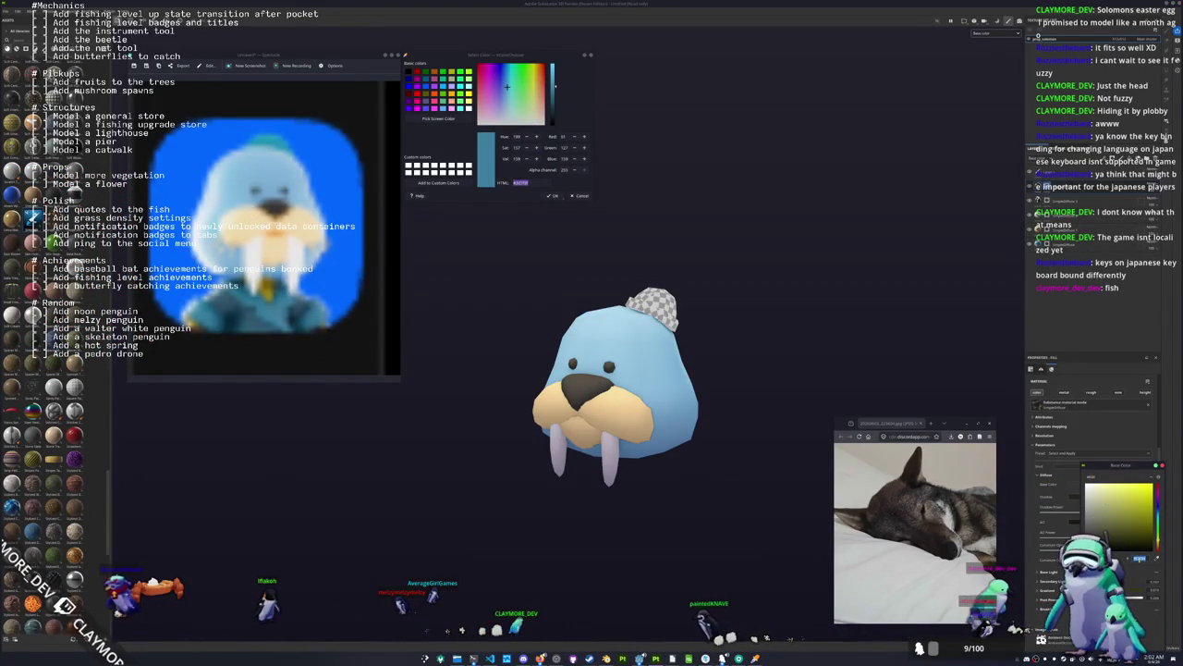
pyautogui.hotkey('ctrl', 'v')
pyautogui.press('Return')
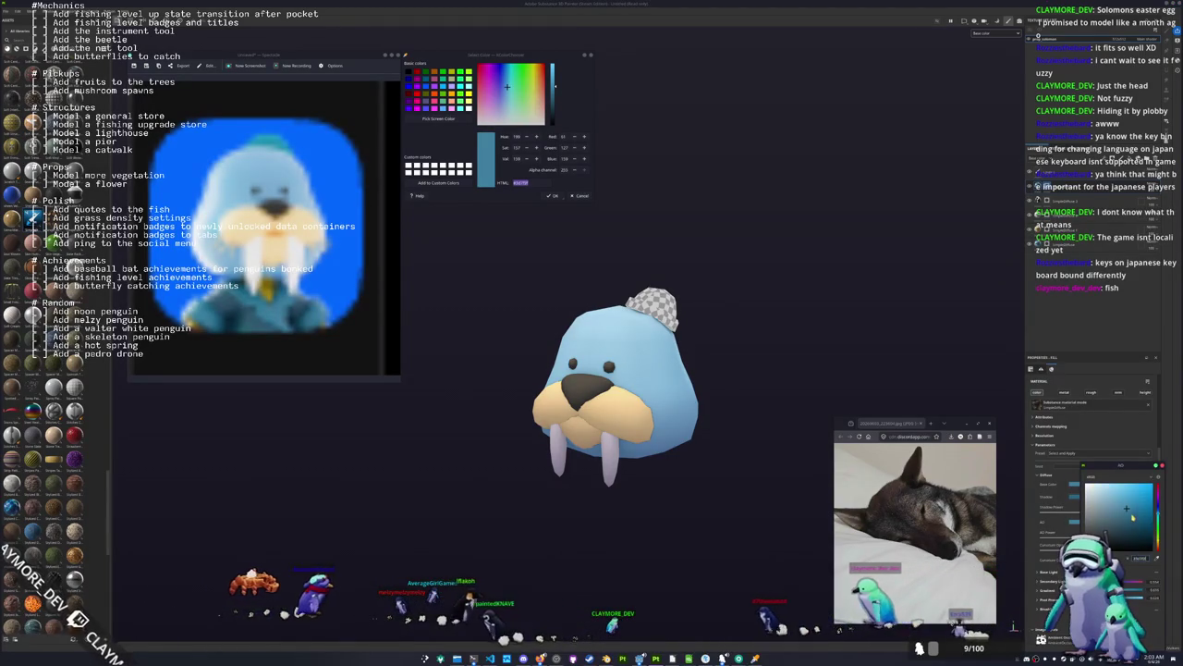
# Polygon-fill the walrus's hat blue-grey, then start saving the project.
pyautogui.press('4')
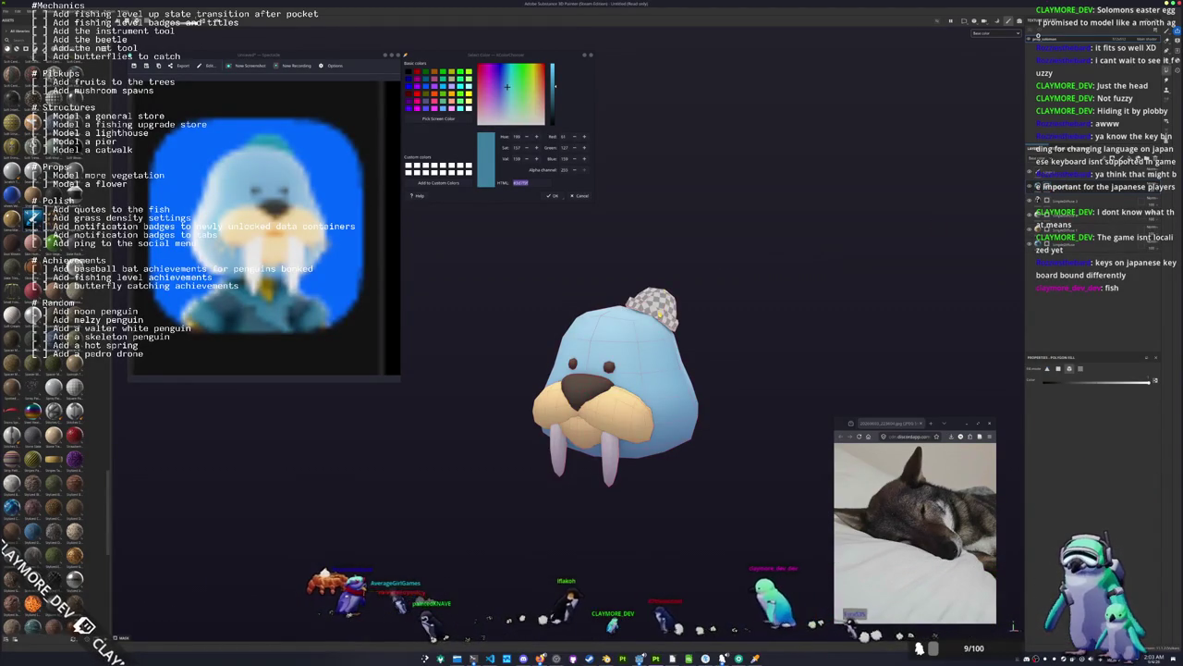
pyautogui.click(659, 312)
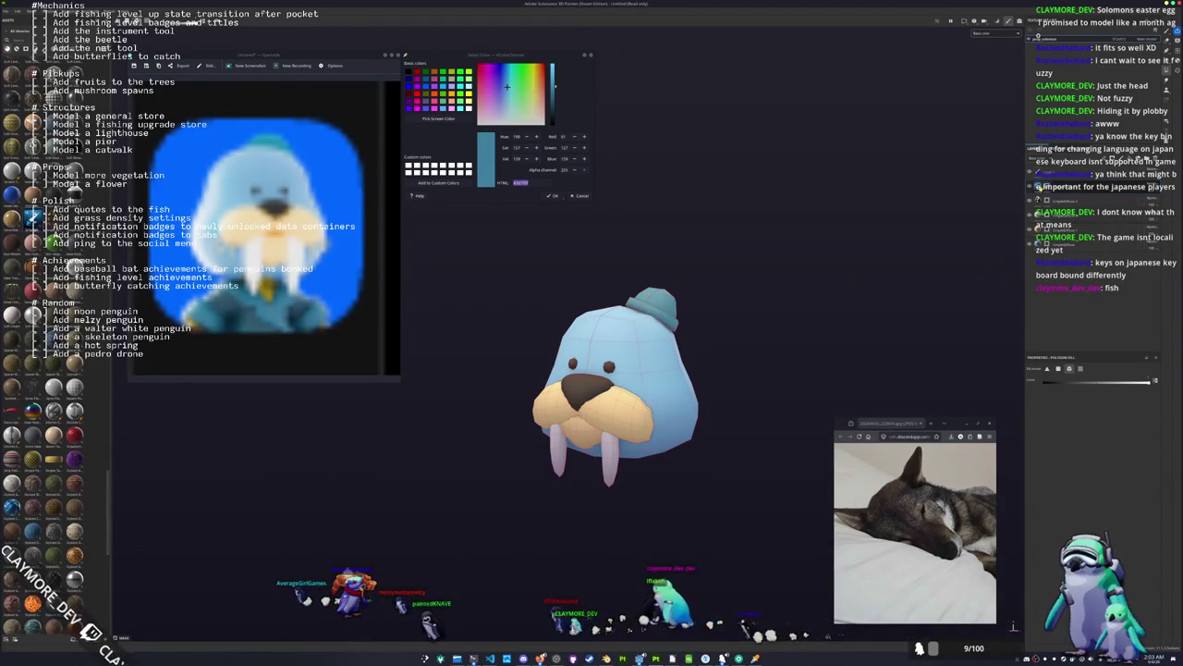
pyautogui.press('Escape')
pyautogui.click(1087, 487)
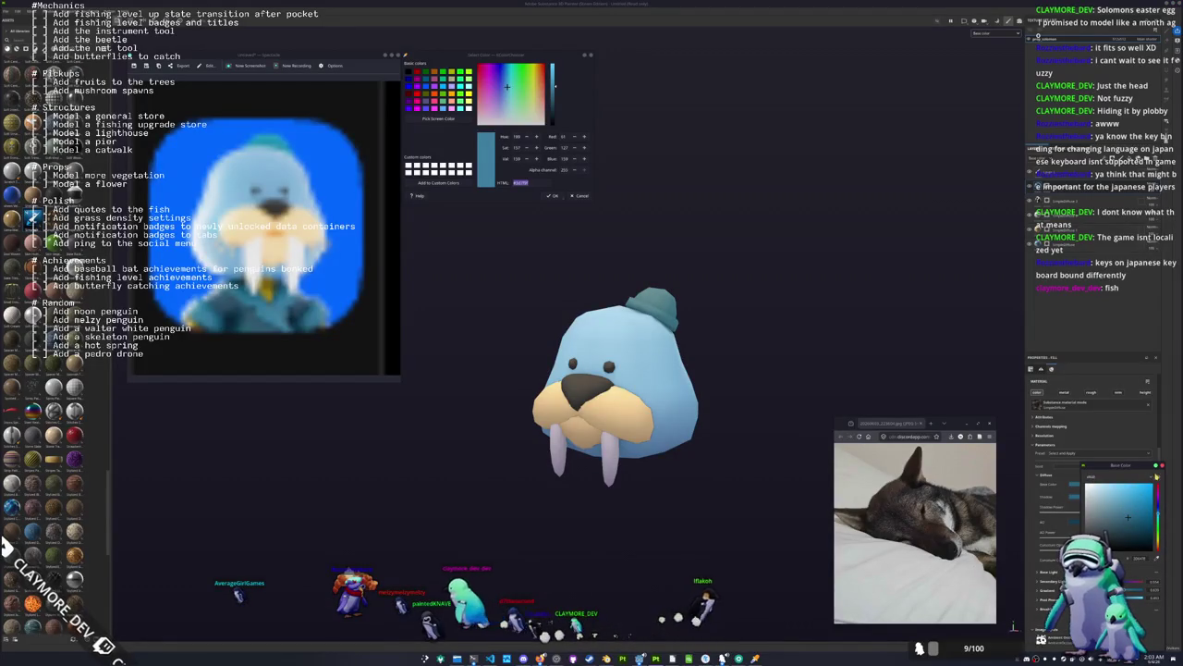
pyautogui.scroll(-3, 647, 388)
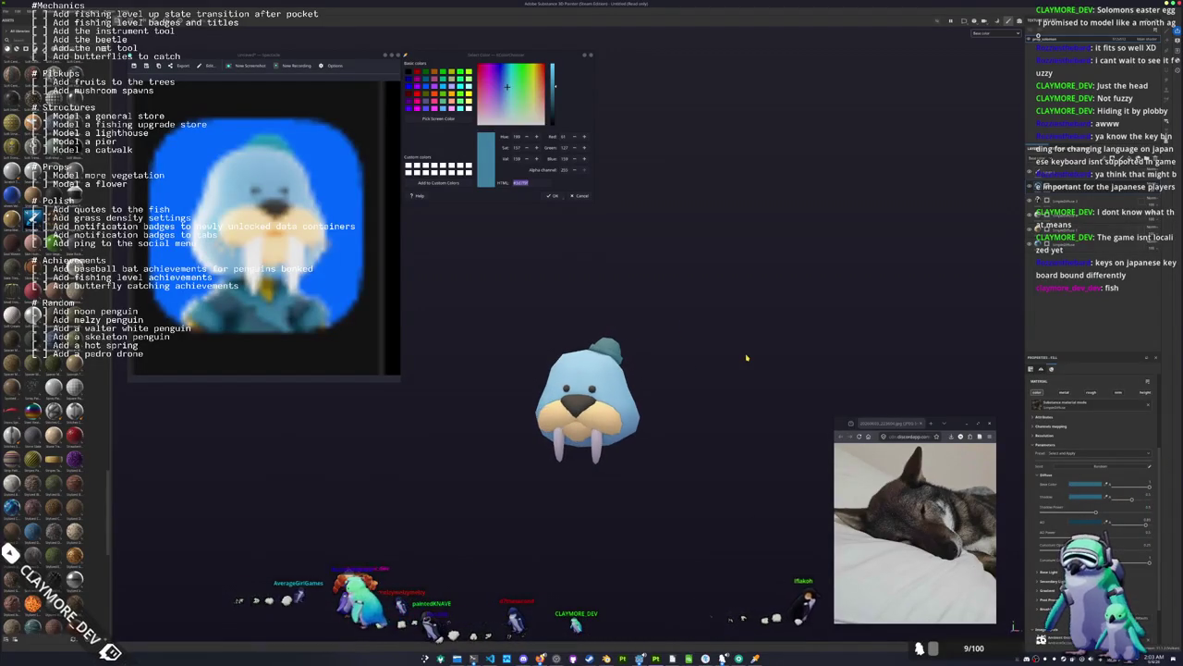
pyautogui.hotkey('ctrl', 's')
# Save the project as 'walrus_g' in the prop's folder.
pyautogui.click(573, 260)
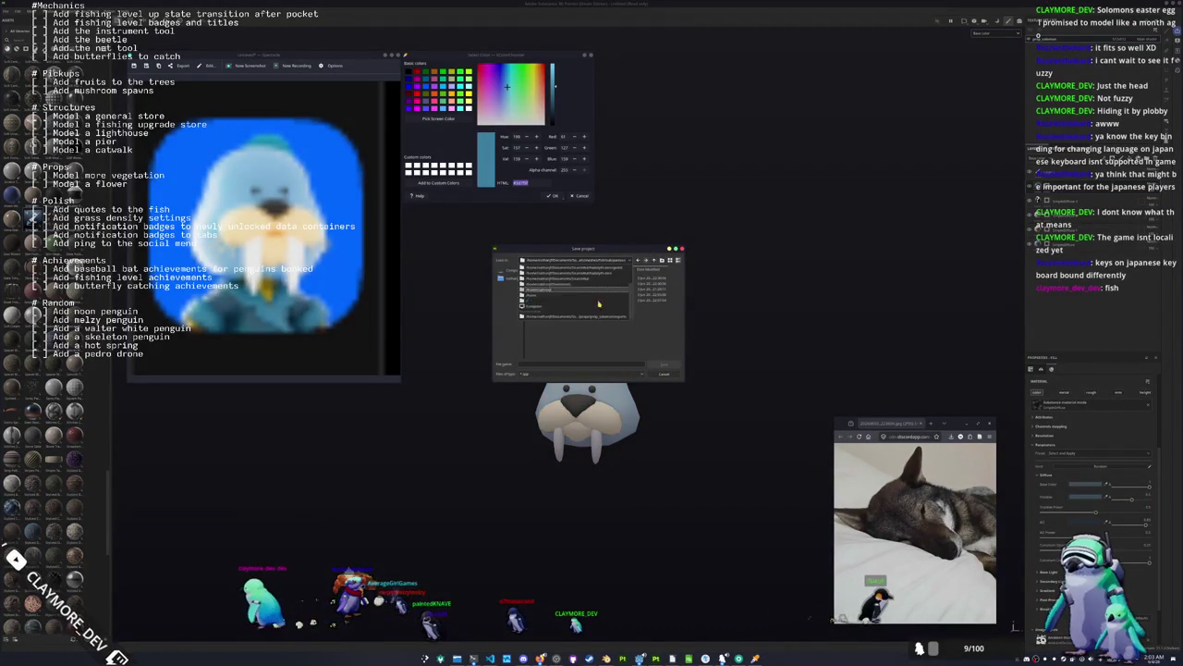
pyautogui.click(593, 316)
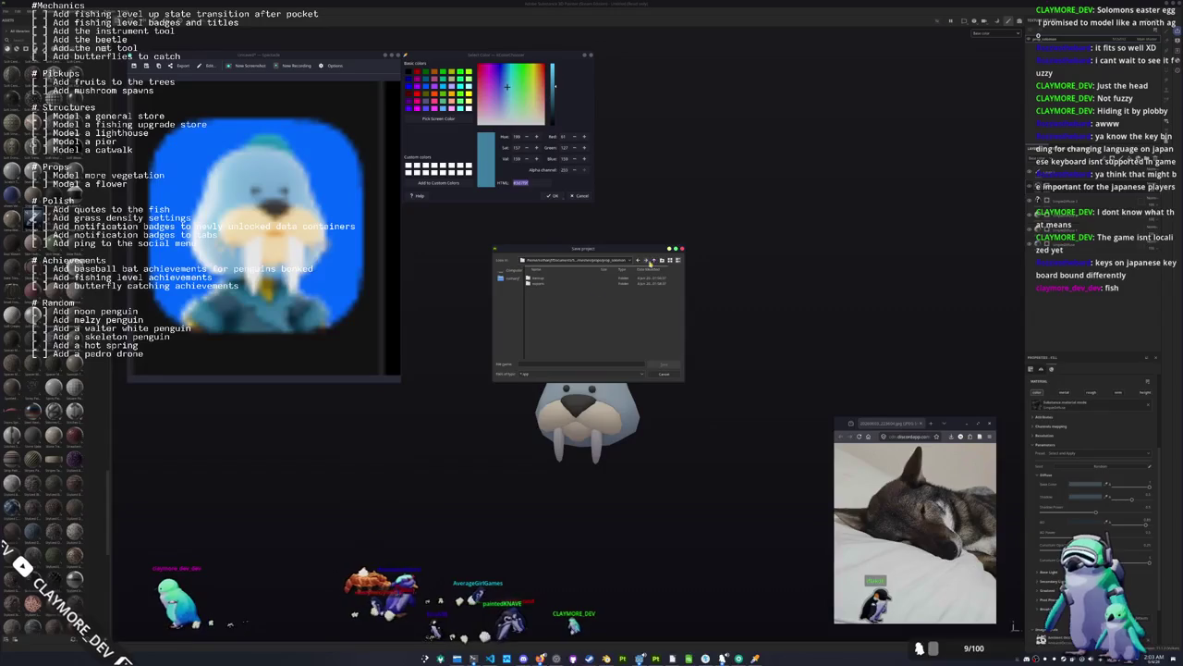
pyautogui.click(567, 364)
pyautogui.write('walrus')
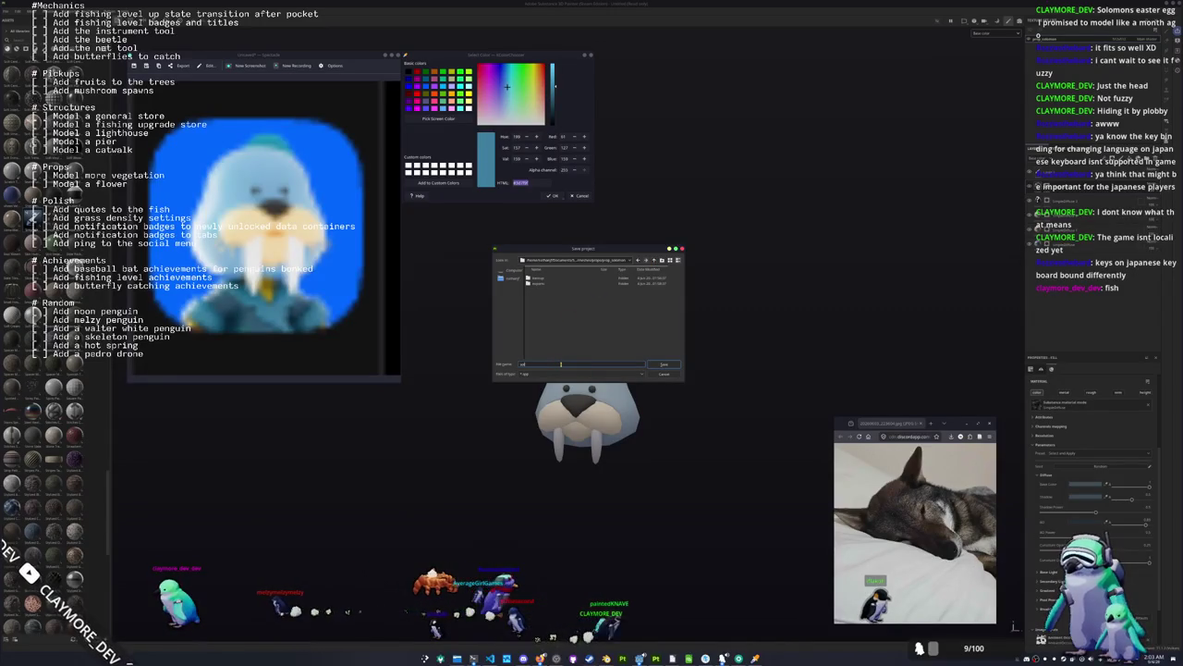
pyautogui.write('_g')
pyautogui.press('Return')
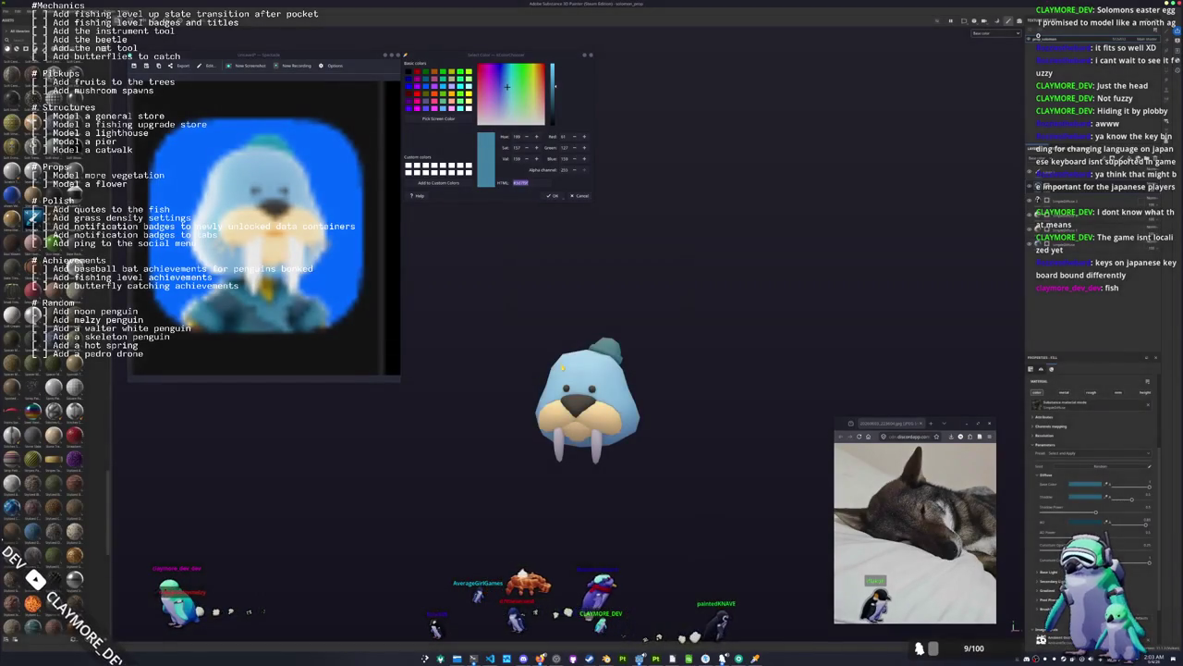
# Export the walrus texture maps into the prop's folder.
pyautogui.hotkey('ctrl', 'shift', 'e')
pyautogui.click(629, 238)
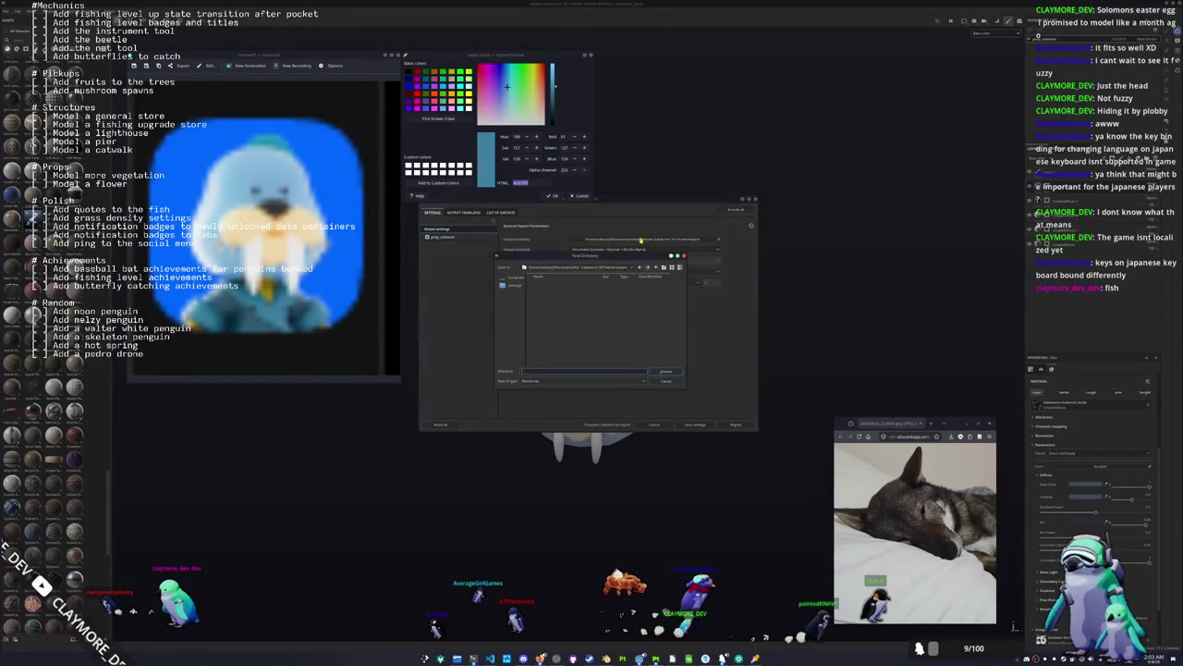
pyautogui.click(613, 266)
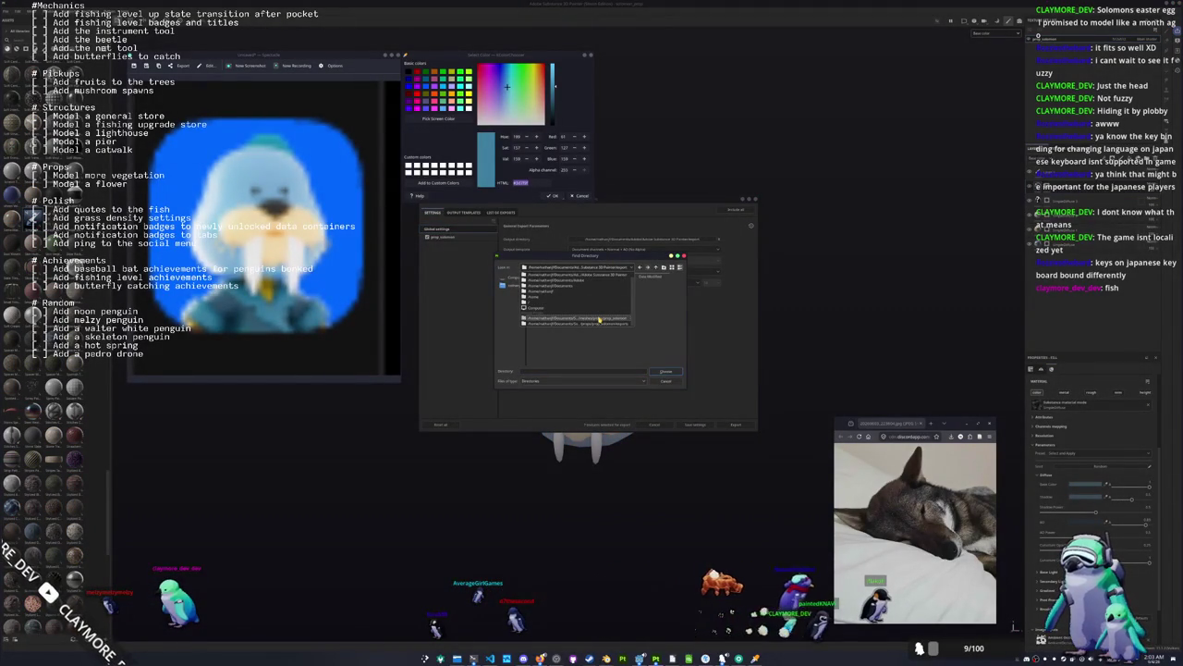
pyautogui.click(599, 319)
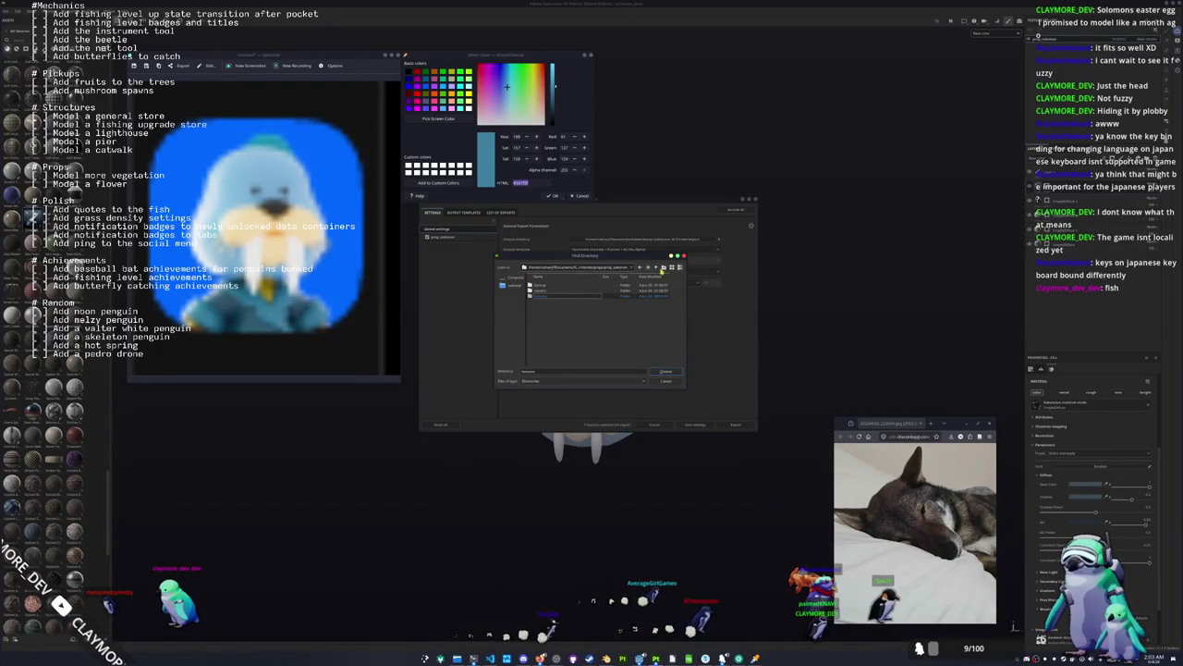
pyautogui.click(664, 372)
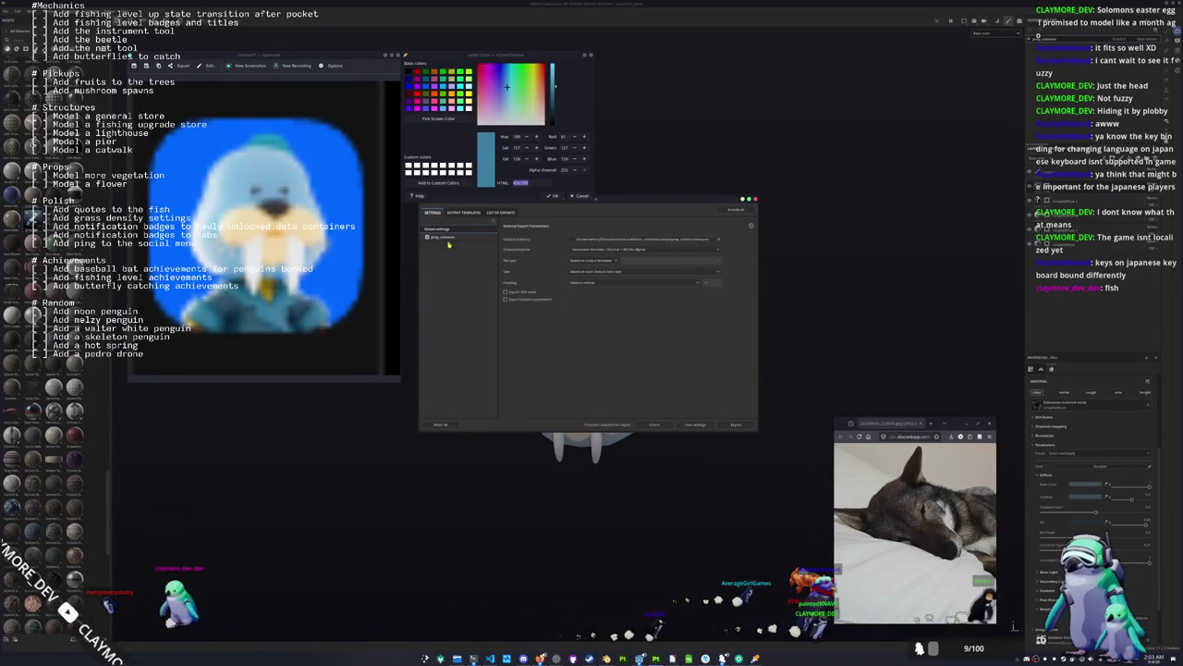
pyautogui.click(737, 424)
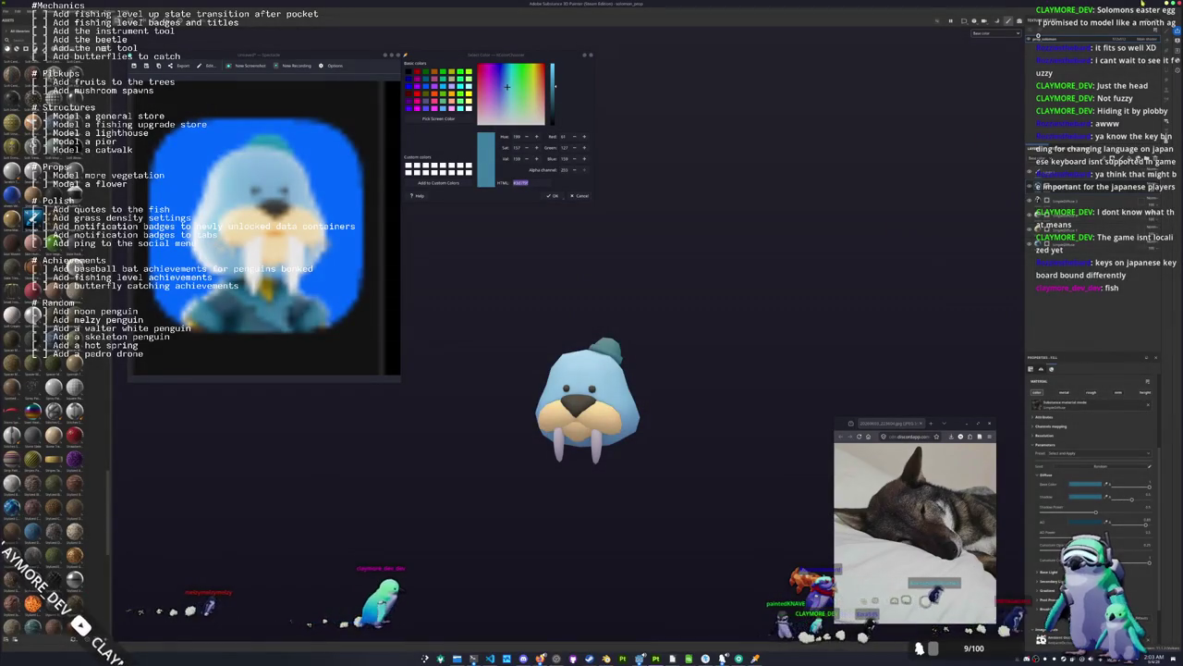
pyautogui.hotkey('alt', 'Tab')
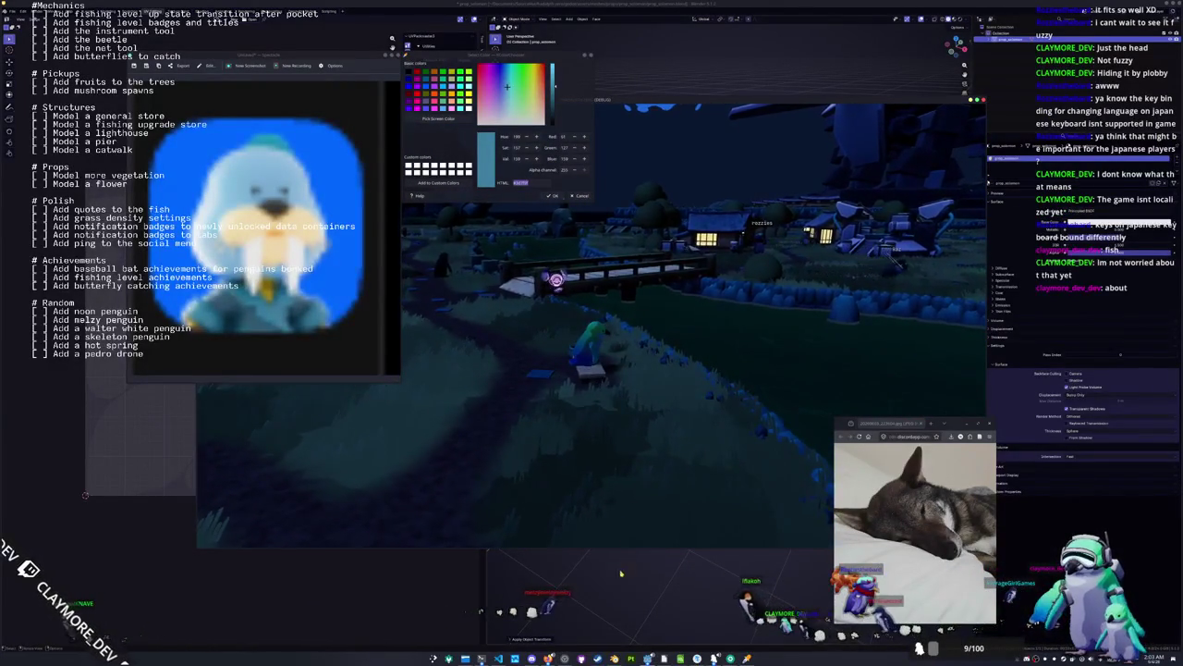
# Close the game, check the project files in prop_solomon, then bring Godot forward.
pyautogui.press('F8')
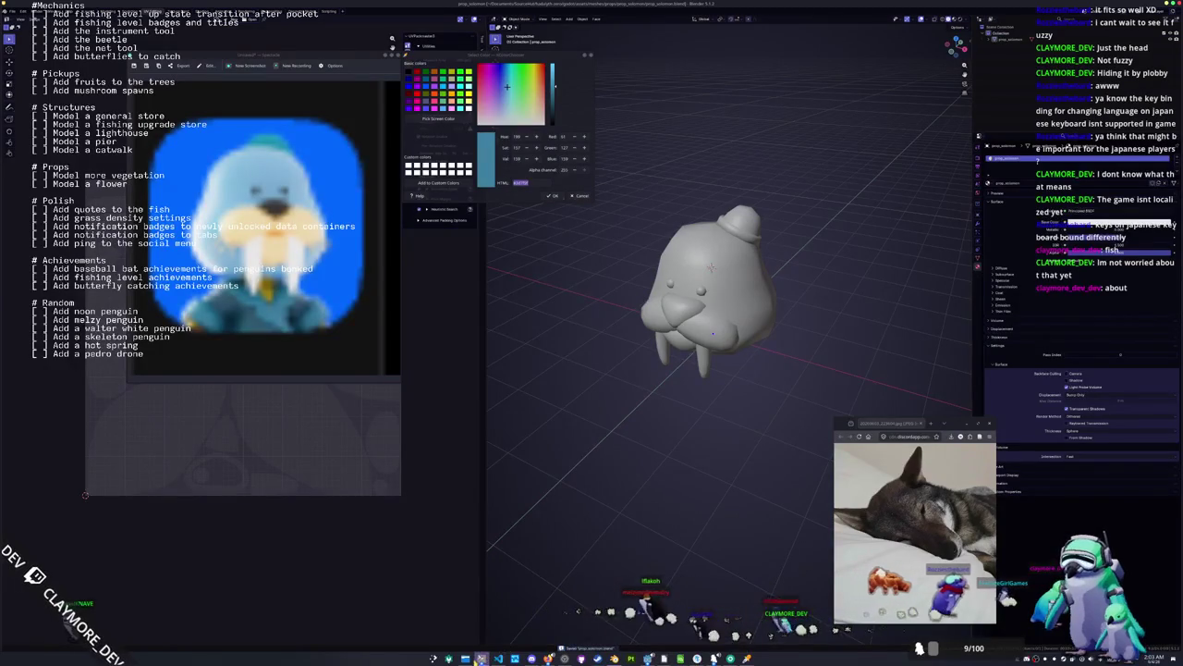
pyautogui.click(481, 658)
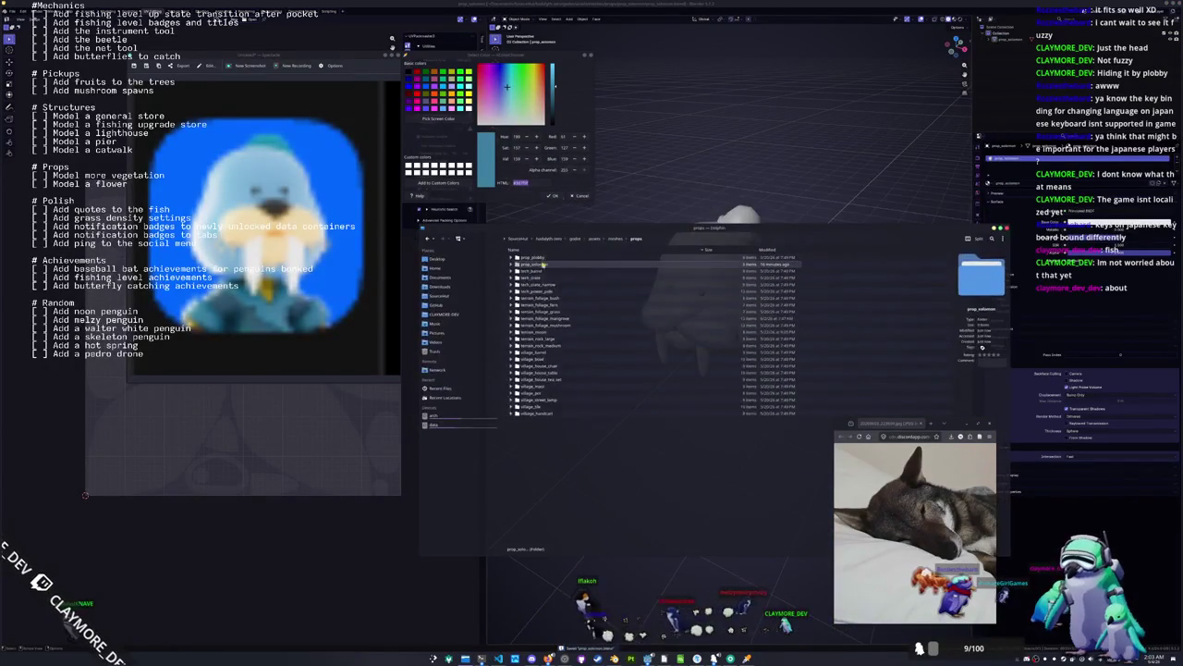
pyautogui.doubleClick(537, 266)
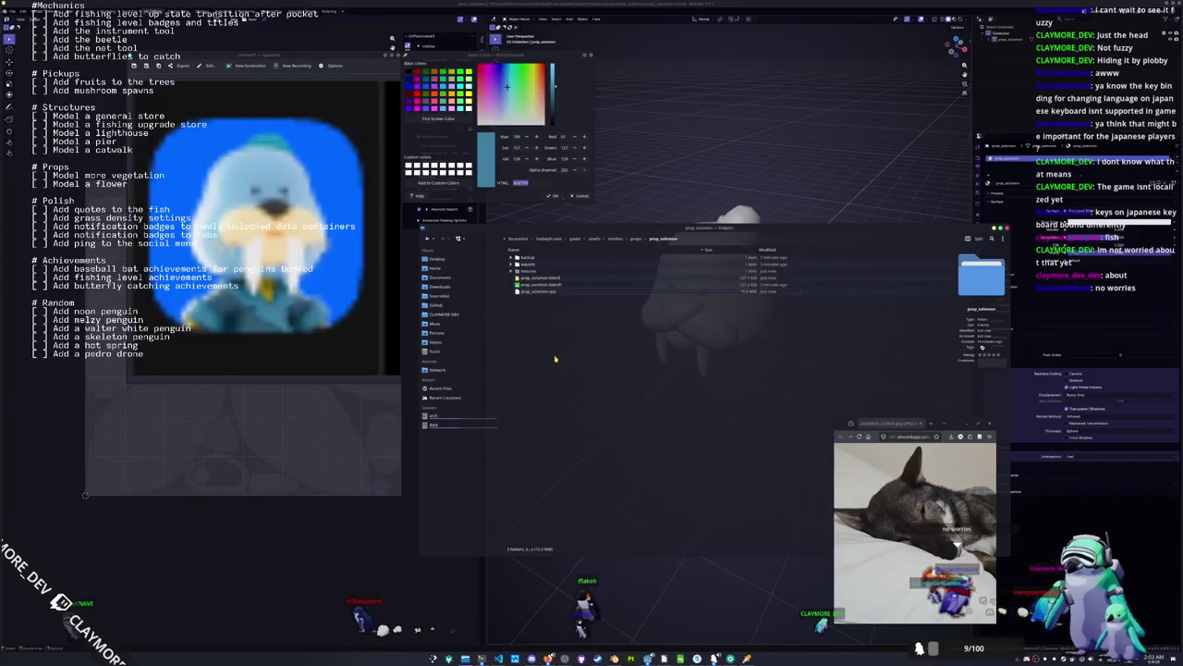
pyautogui.press('End')
pyautogui.hotkey('ctrl', 'w')
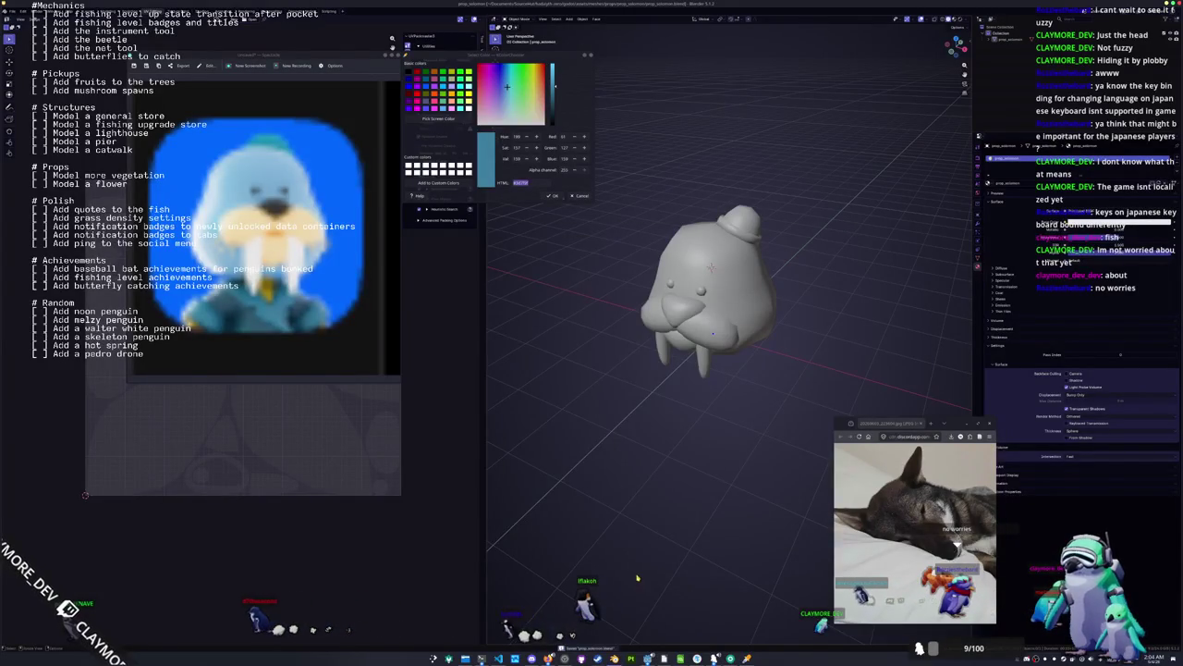
pyautogui.moveTo(647, 659)
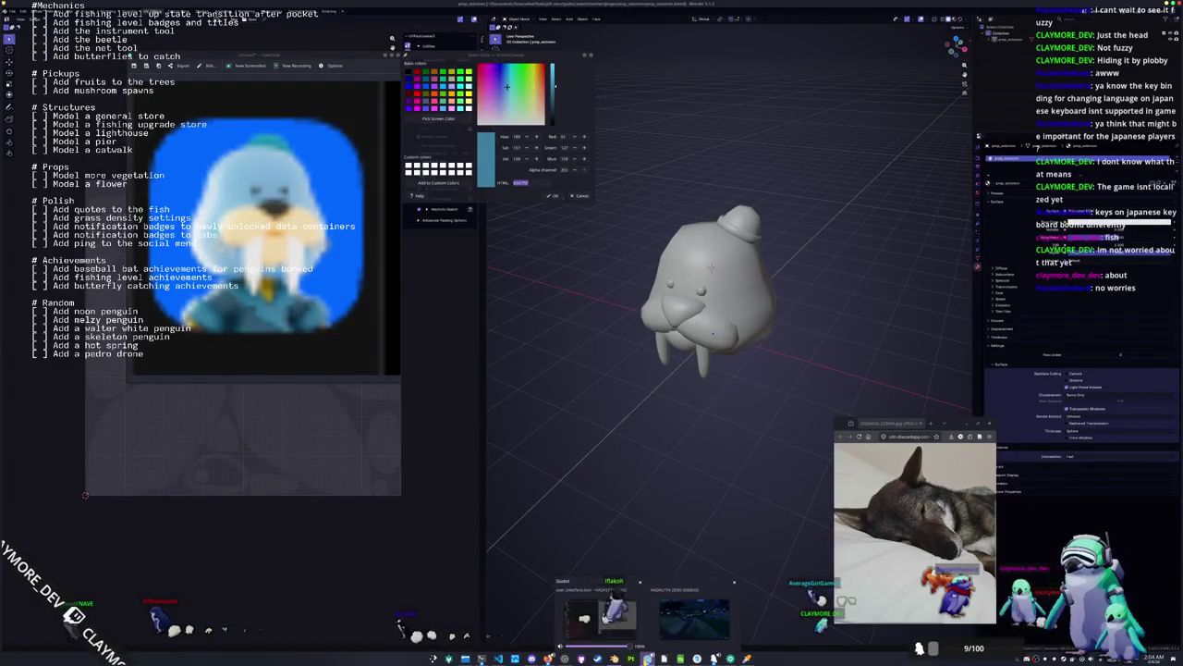
pyautogui.click(693, 612)
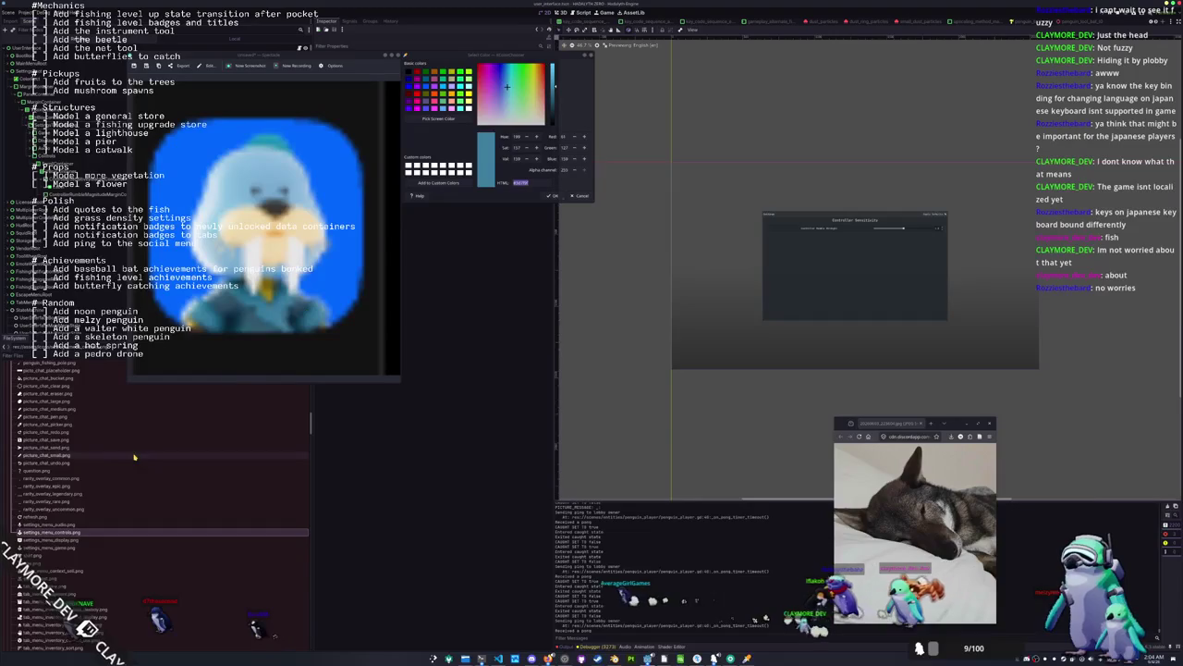
# Close the walrus reference image and colour dialog, move the dog picture aside, and return to Blender.
pyautogui.scroll(5, 138, 456)
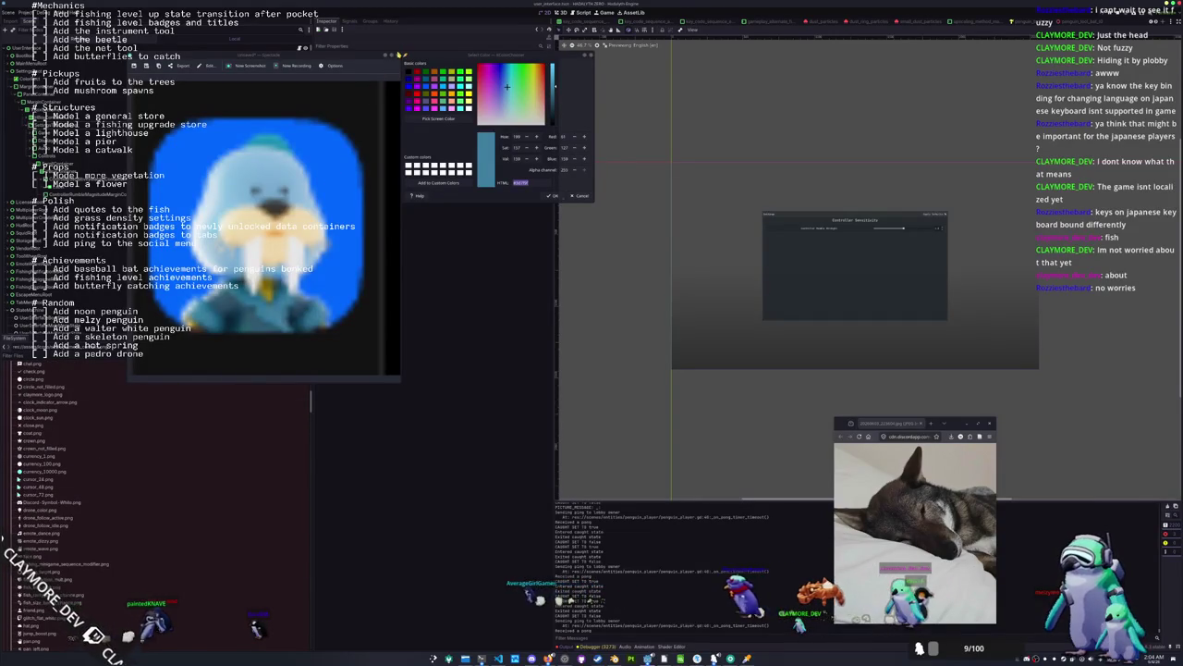
pyautogui.click(399, 55)
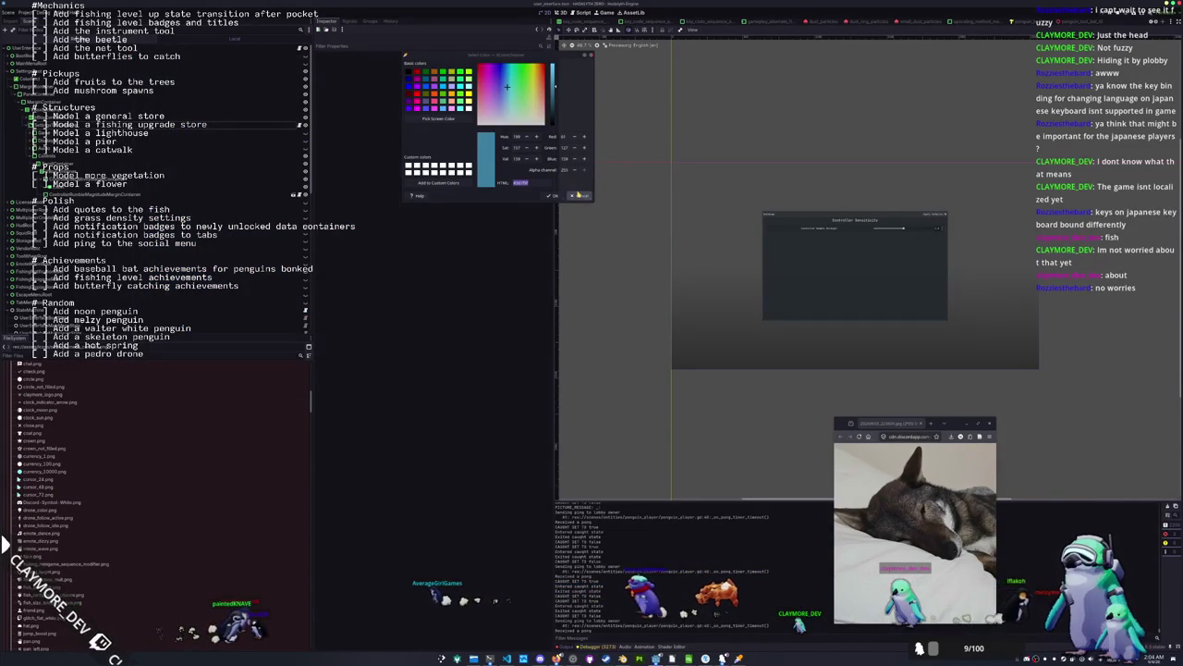
pyautogui.click(578, 195)
pyautogui.moveTo(949, 429); pyautogui.dragTo(1130, 440)
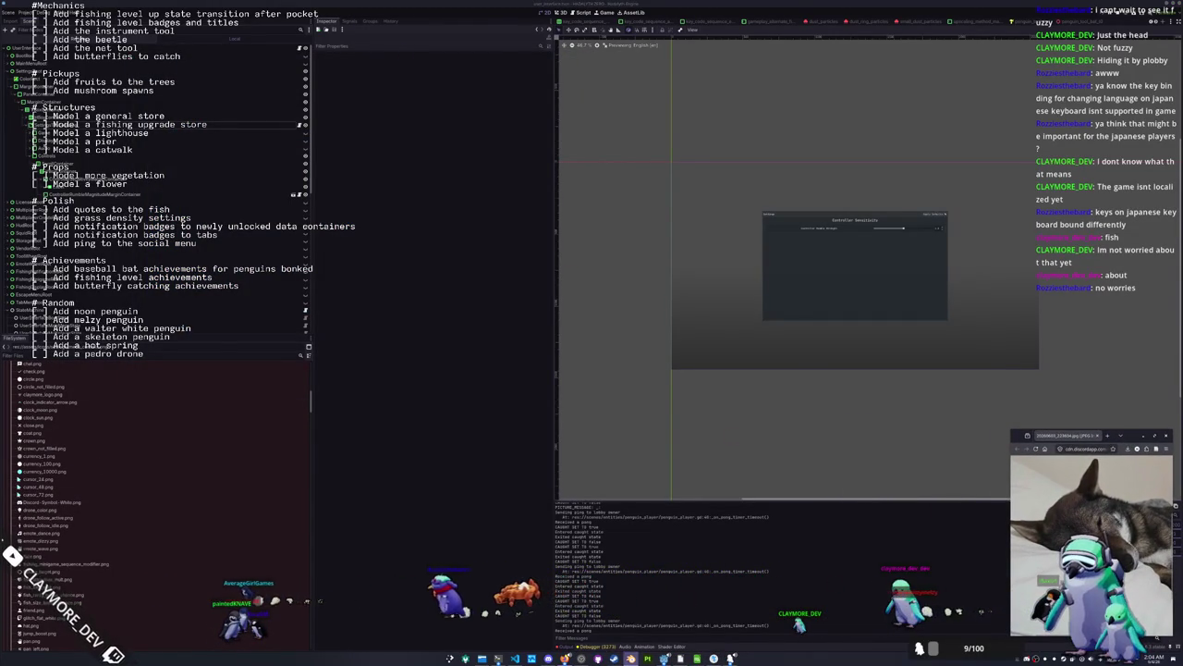
pyautogui.hotkey('alt', 'Tab')
pyautogui.hotkey('ctrl', 'a')
# Apply the walrus's transforms and export it as glTF with Material Images set to None.
pyautogui.click(661, 296)
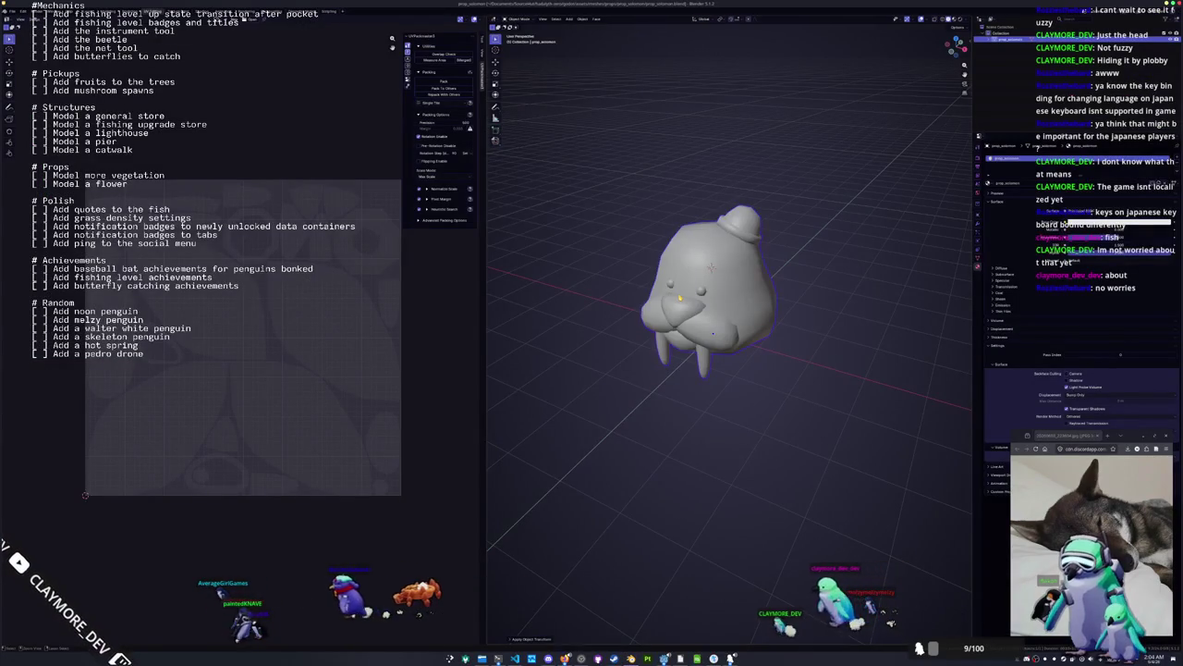
pyautogui.click(13, 10)
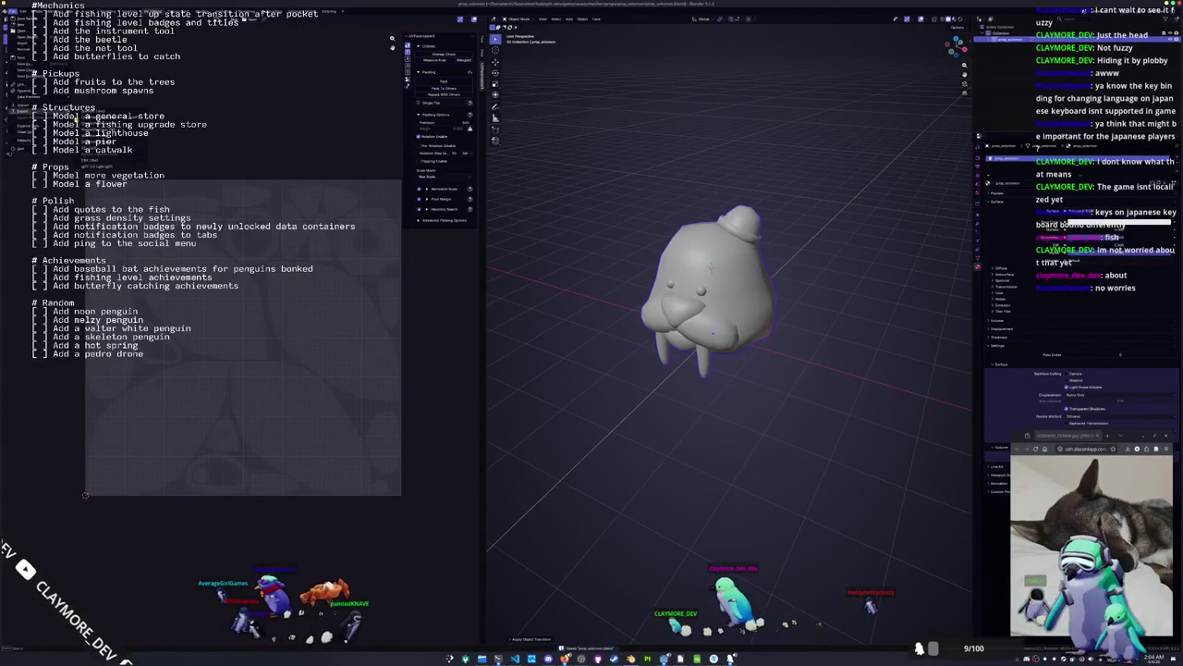
pyautogui.click(92, 165)
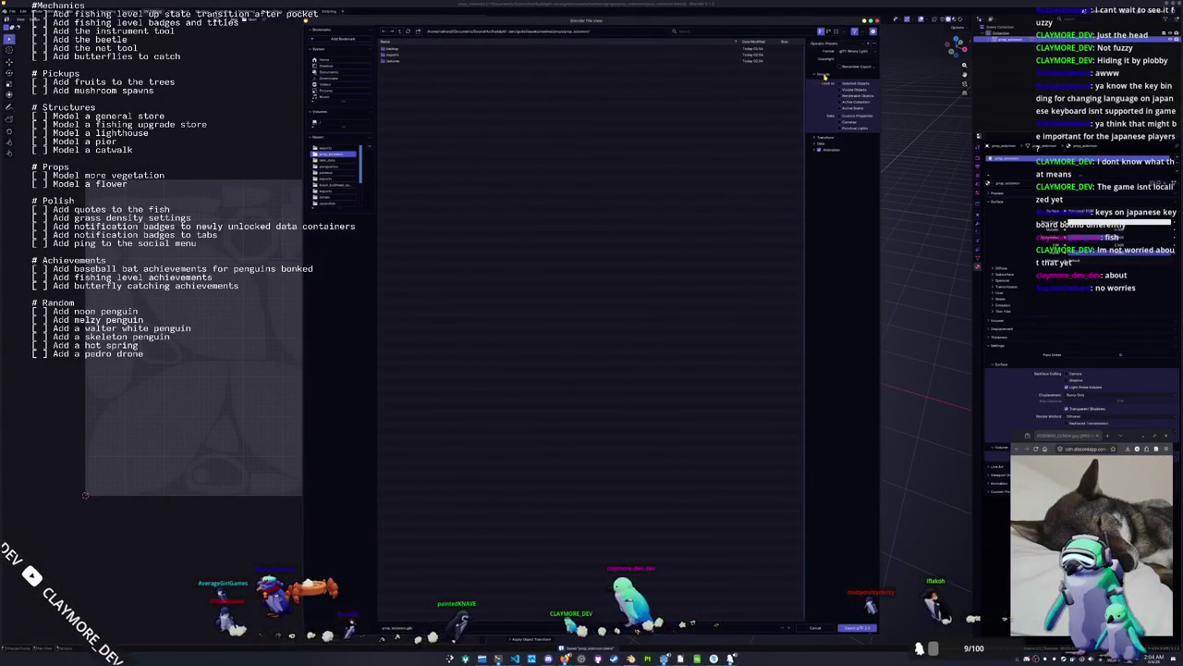
pyautogui.click(817, 144)
pyautogui.click(821, 165)
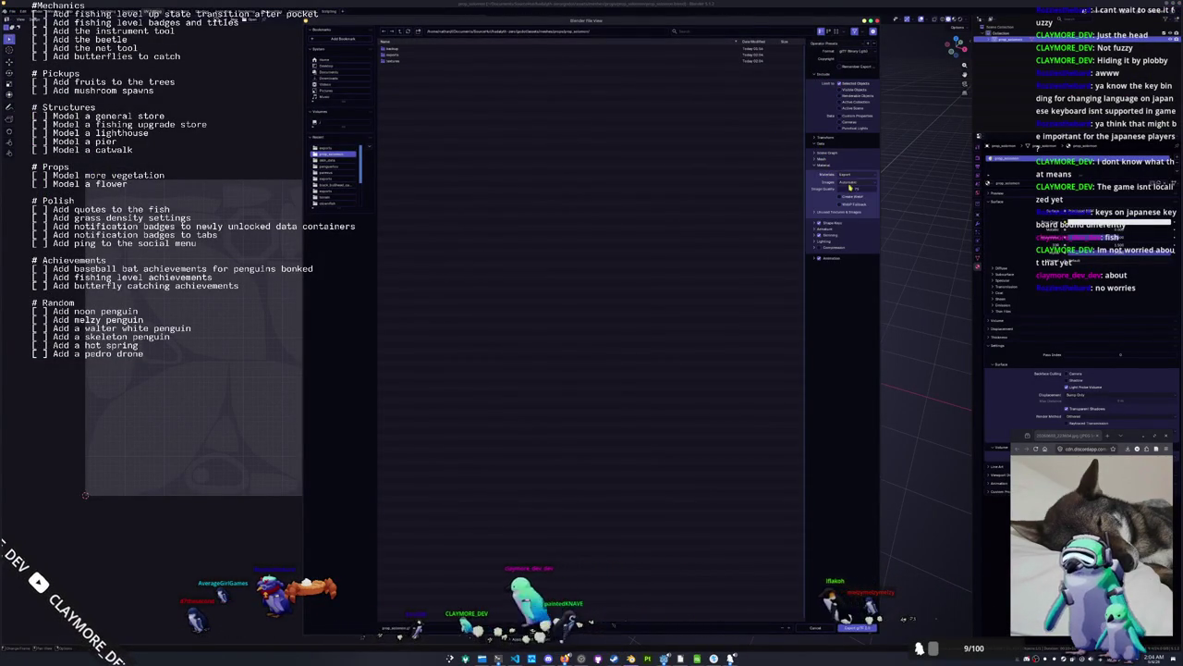
pyautogui.click(849, 183)
pyautogui.click(846, 209)
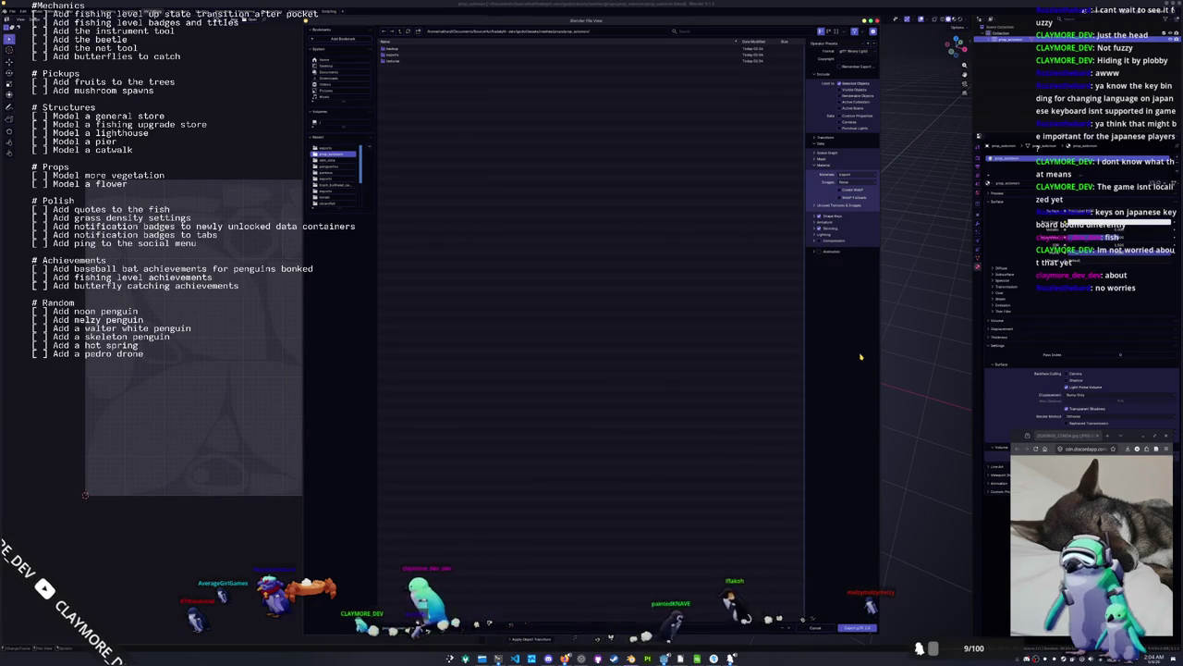
pyautogui.click(857, 627)
# Collapse the penguin folder, expand props and create a 'materials' folder inside prop_solomon.
pyautogui.hotkey('alt', 'Tab')
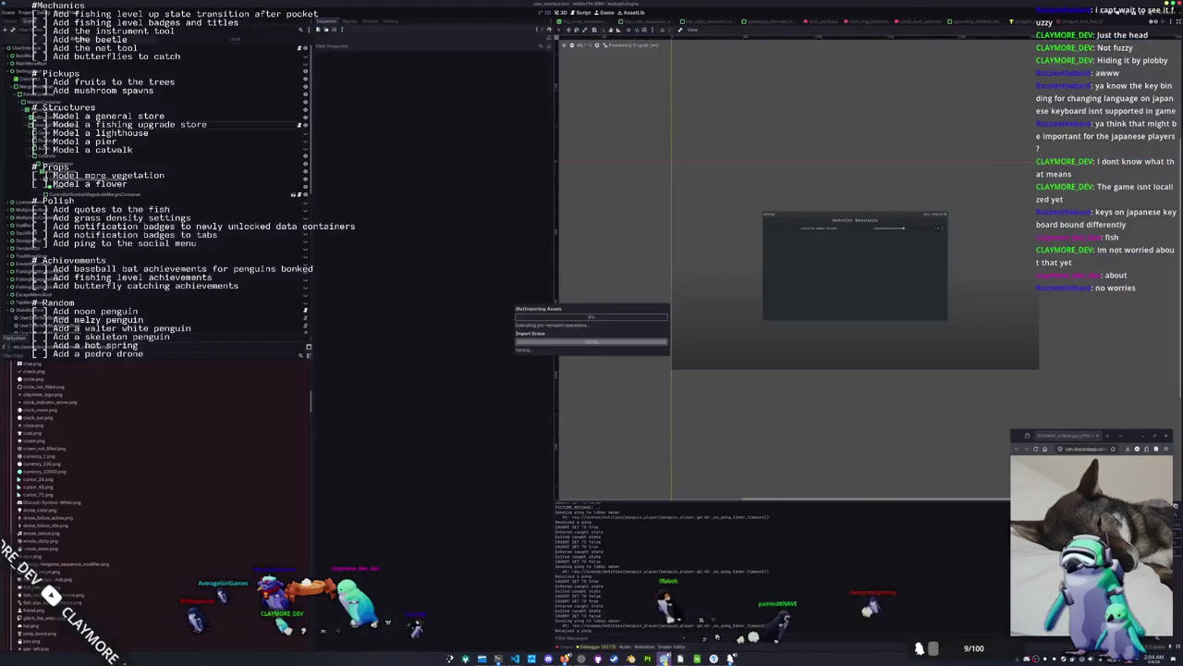
pyautogui.scroll(8, 35, 454)
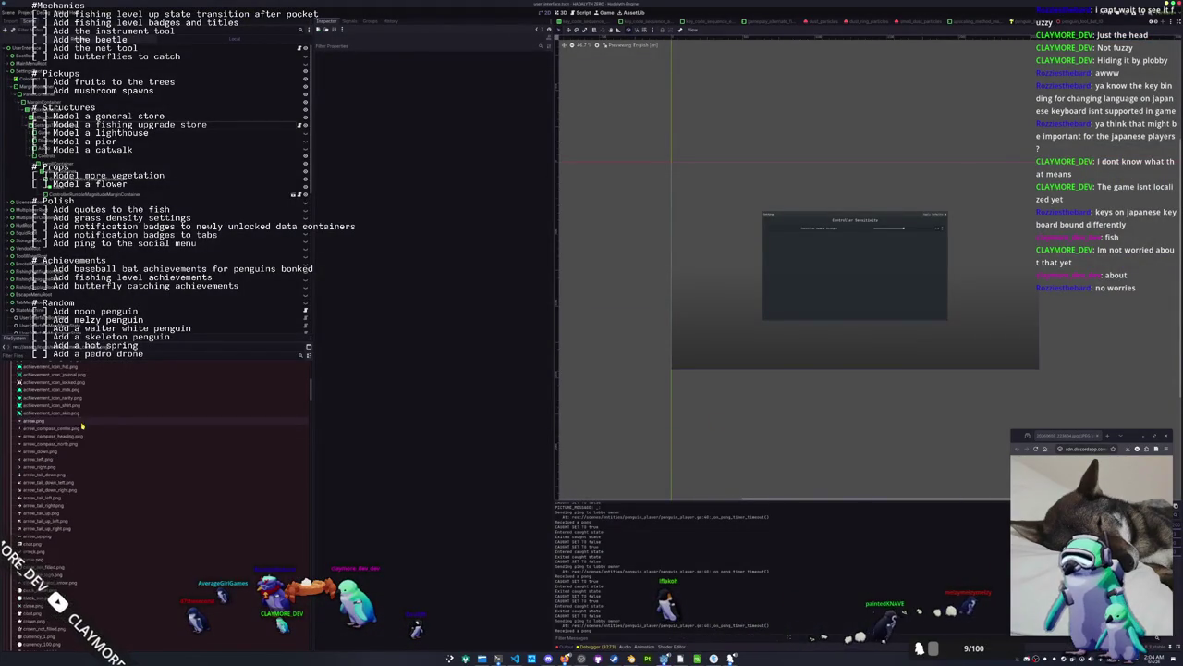
pyautogui.scroll(6, 36, 443)
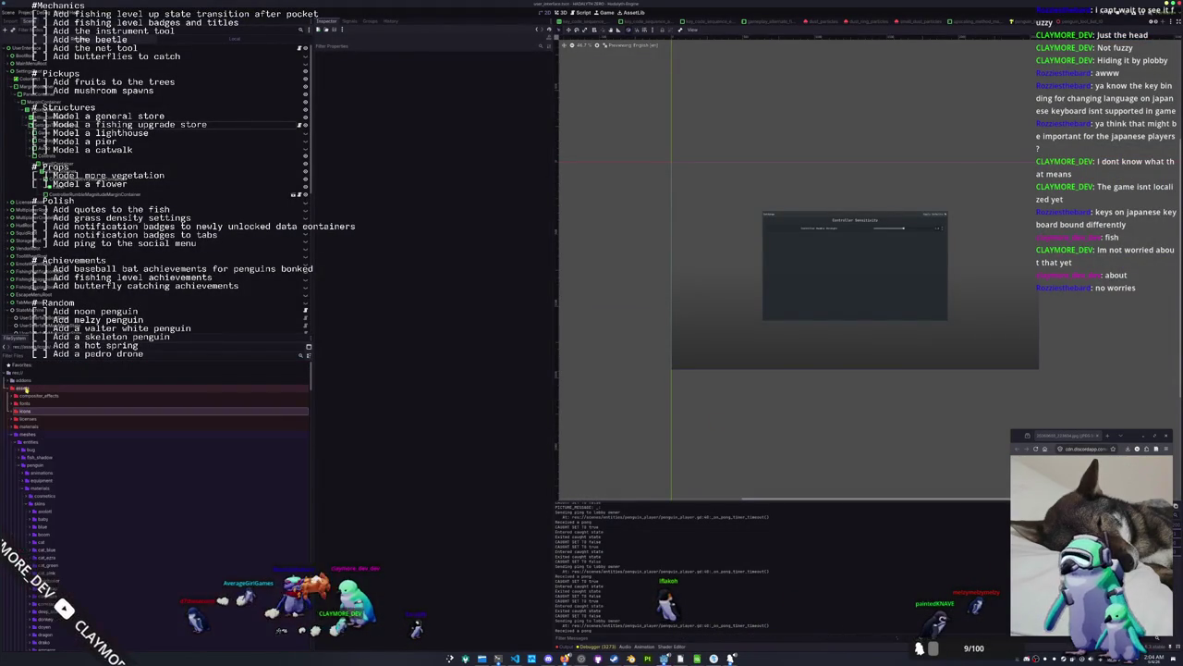
pyautogui.click(21, 464)
pyautogui.click(31, 443)
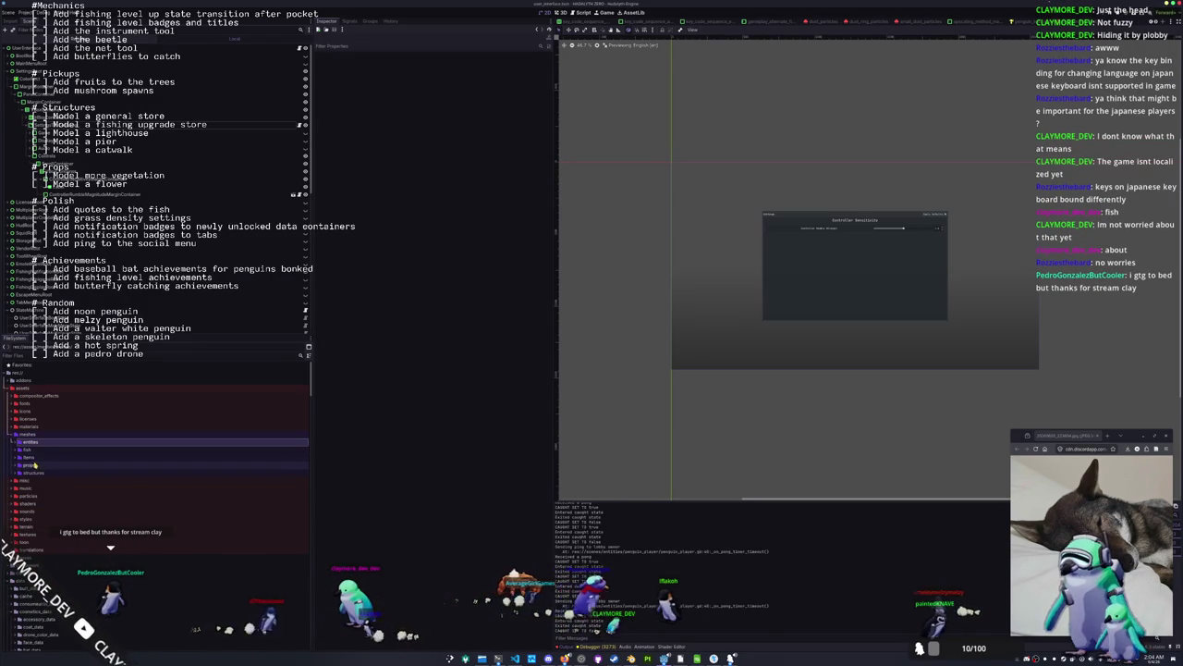
pyautogui.doubleClick(35, 465)
pyautogui.click(36, 479)
pyautogui.rightClick(35, 480)
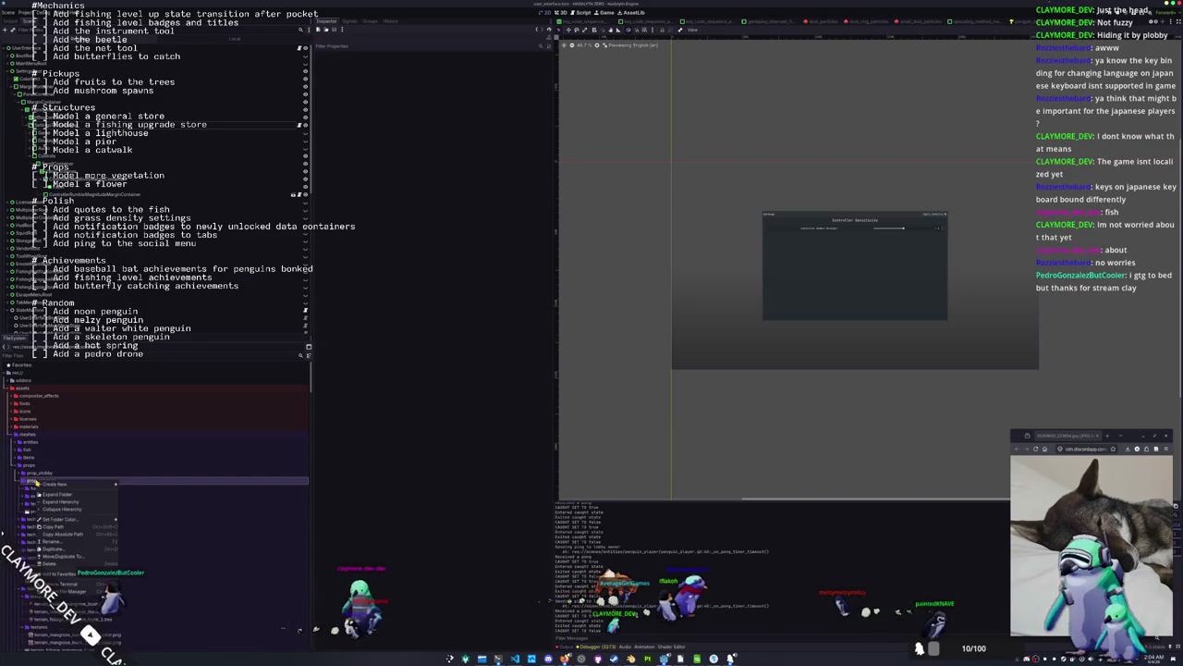
pyautogui.click(144, 487)
pyautogui.write('materials')
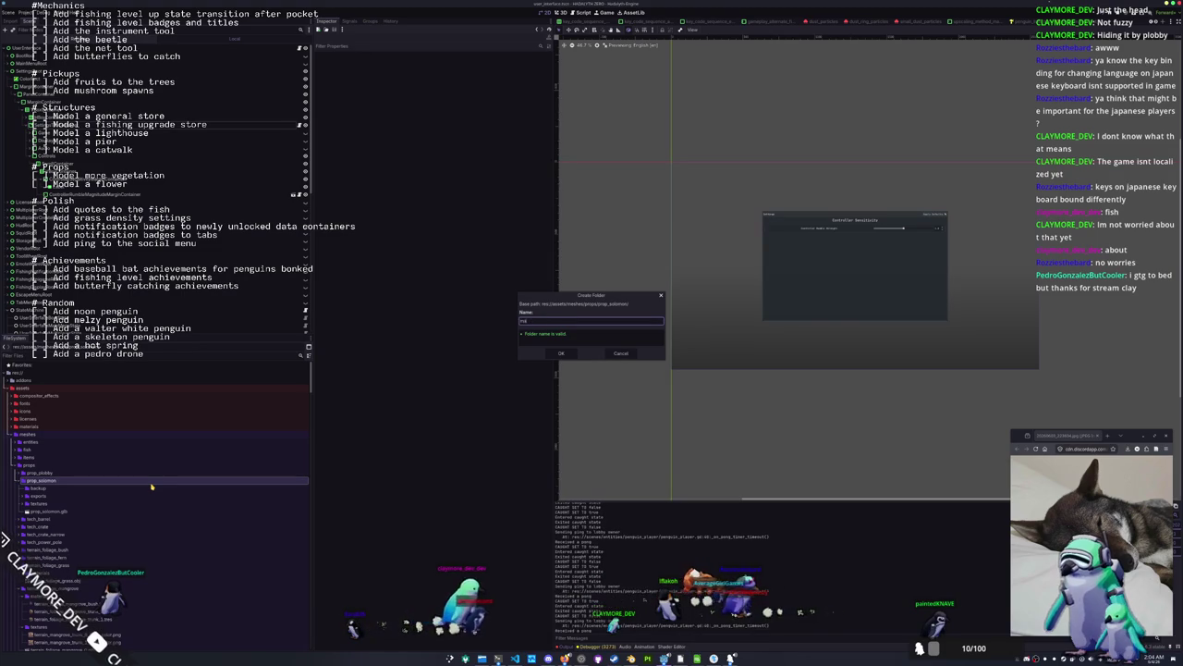
pyautogui.press('Return')
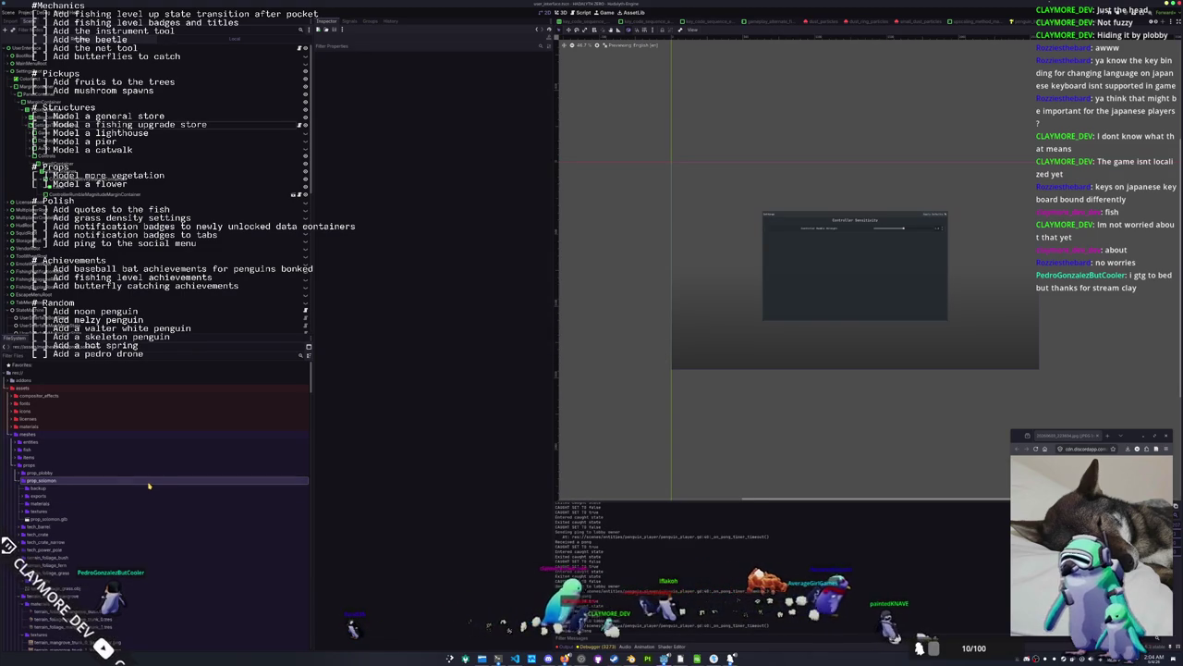
pyautogui.rightClick(56, 503)
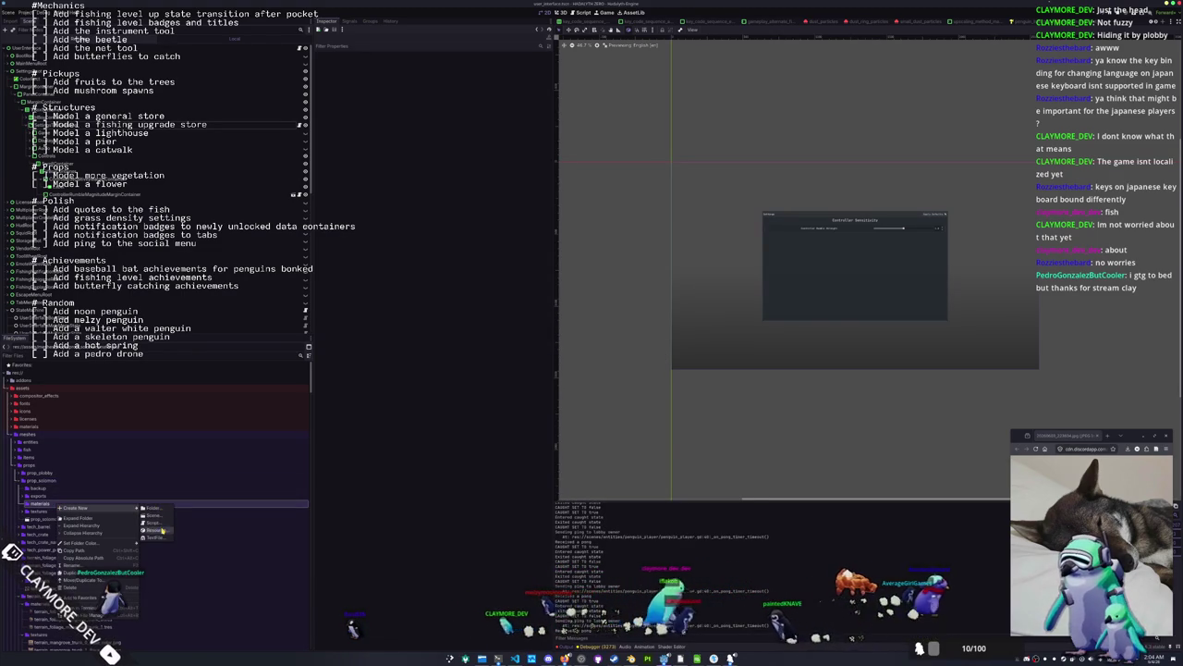
# Create a StandardMaterial3D saved as prop_solomon_standard_material.tres in materials, and pick its albedo texture.
pyautogui.click(152, 530)
pyautogui.click(476, 339)
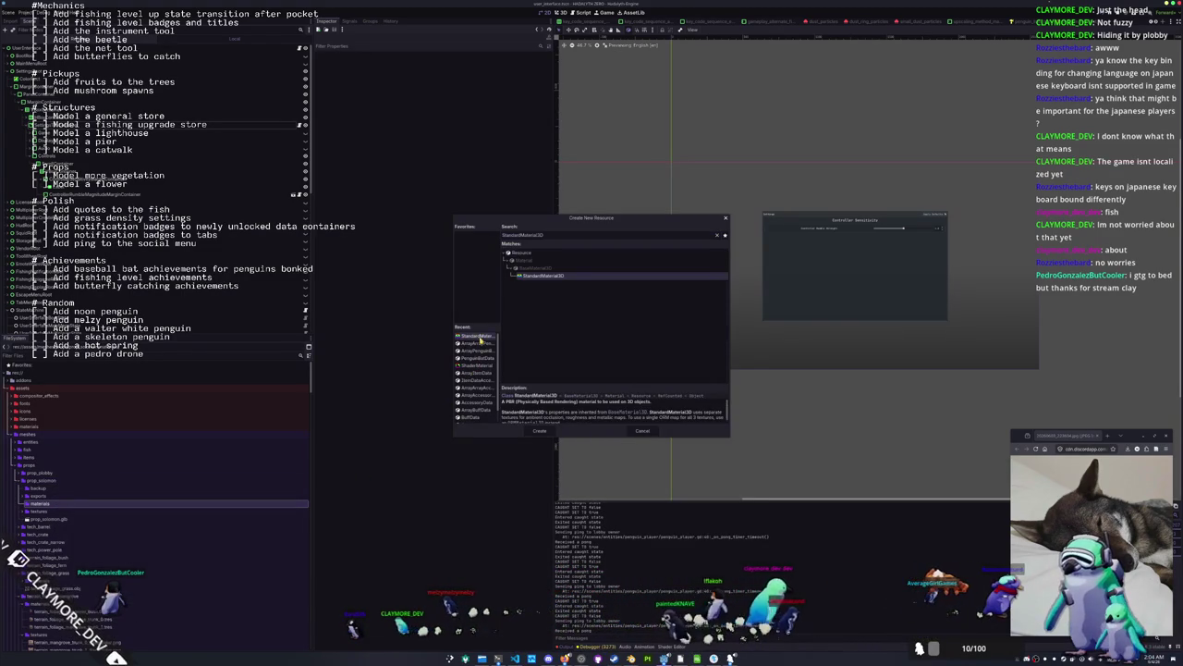
pyautogui.doubleClick(476, 340)
pyautogui.write('prop_sidemen')
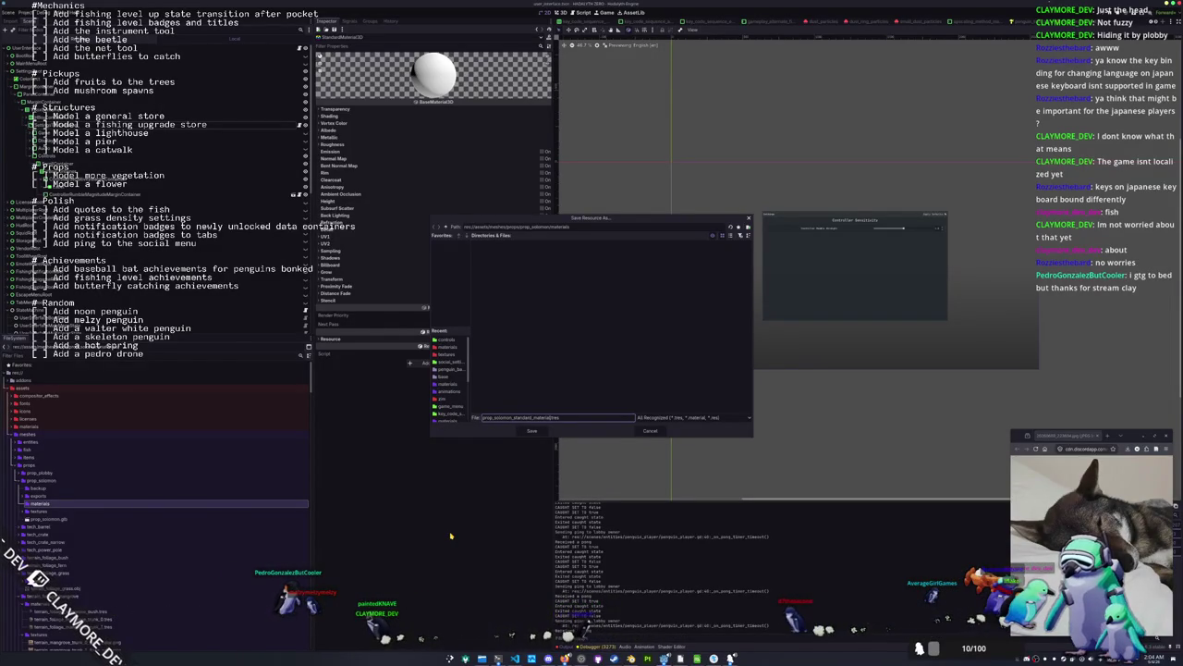
pyautogui.press('Return')
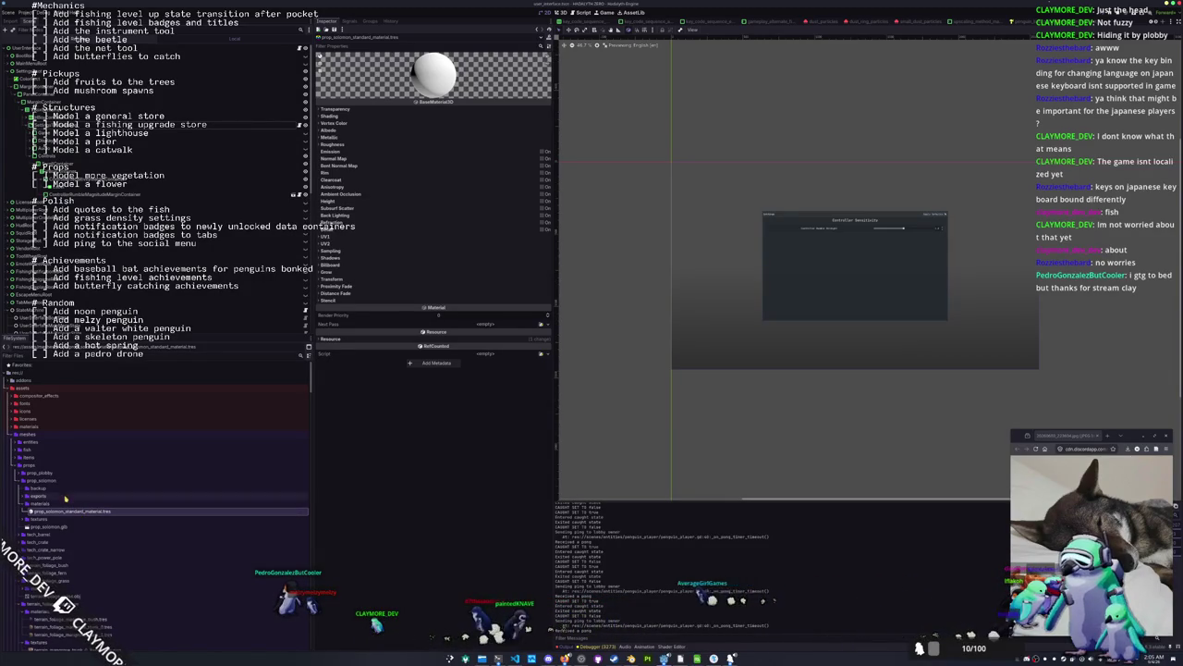
pyautogui.click(352, 131)
pyautogui.click(543, 147)
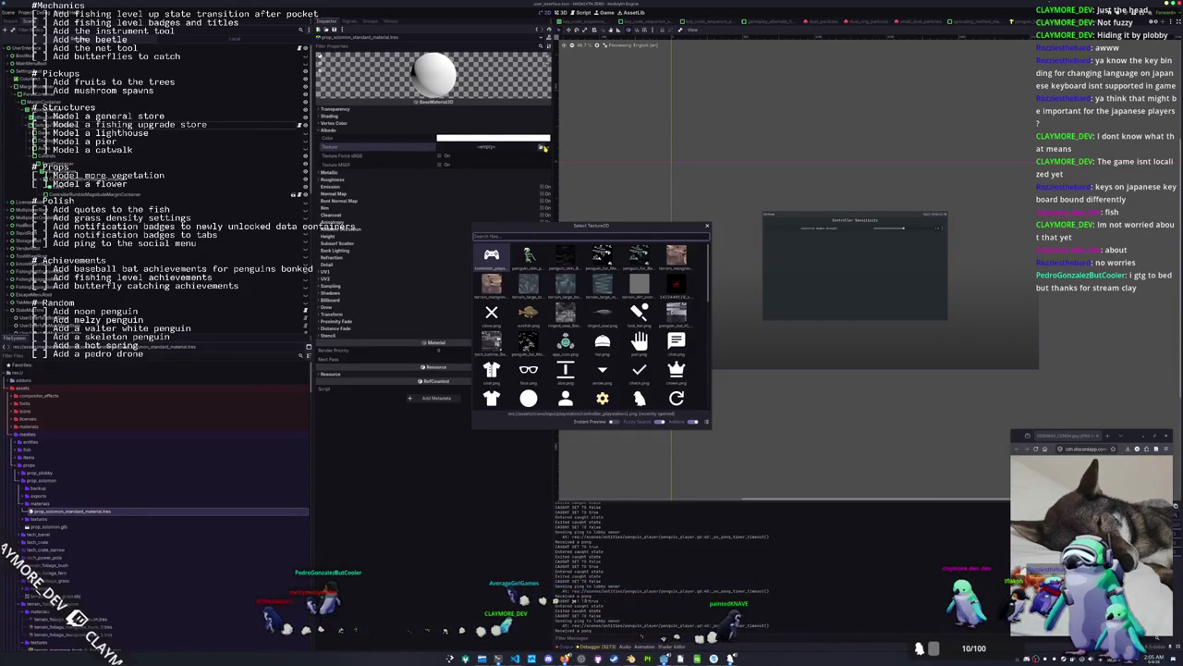
# Assign the base_color texture as albedo and set Specular Mode to Disabled.
pyautogui.write('base_color')
pyautogui.press('Return')
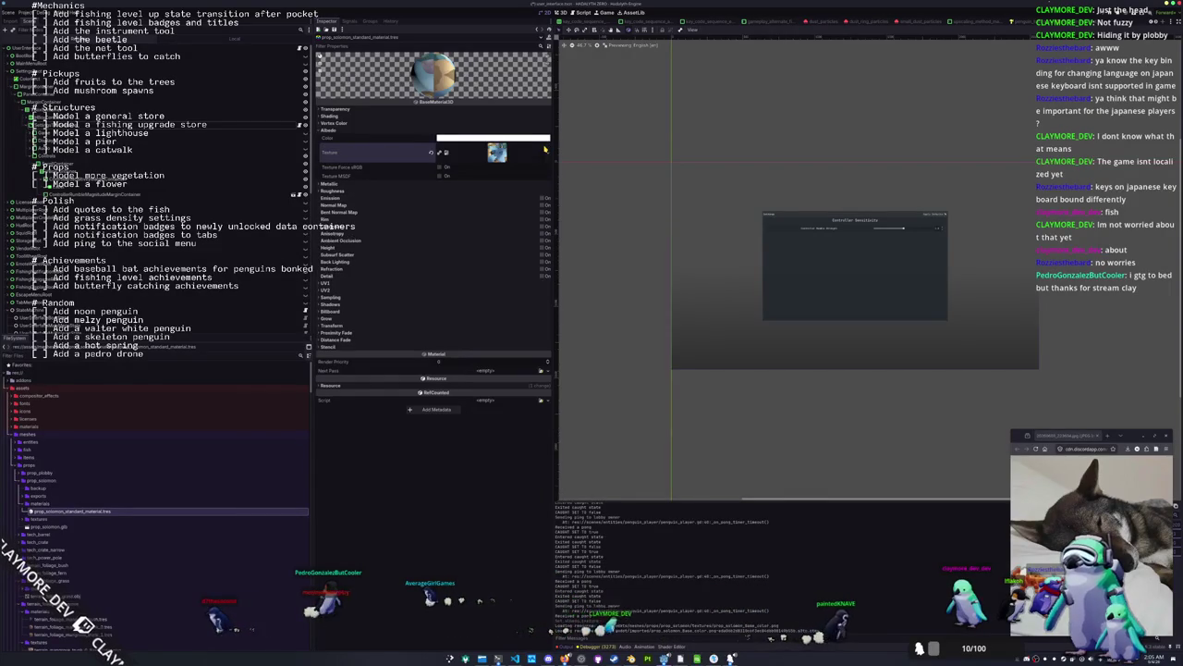
pyautogui.click(369, 117)
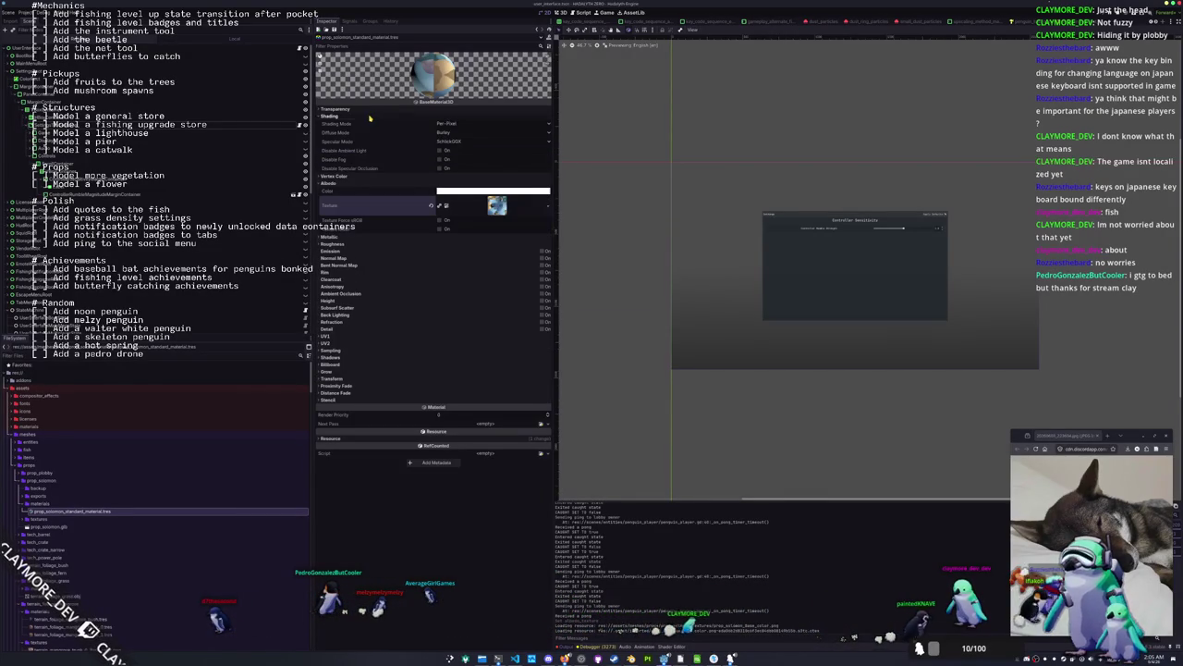
pyautogui.click(450, 142)
pyautogui.click(480, 164)
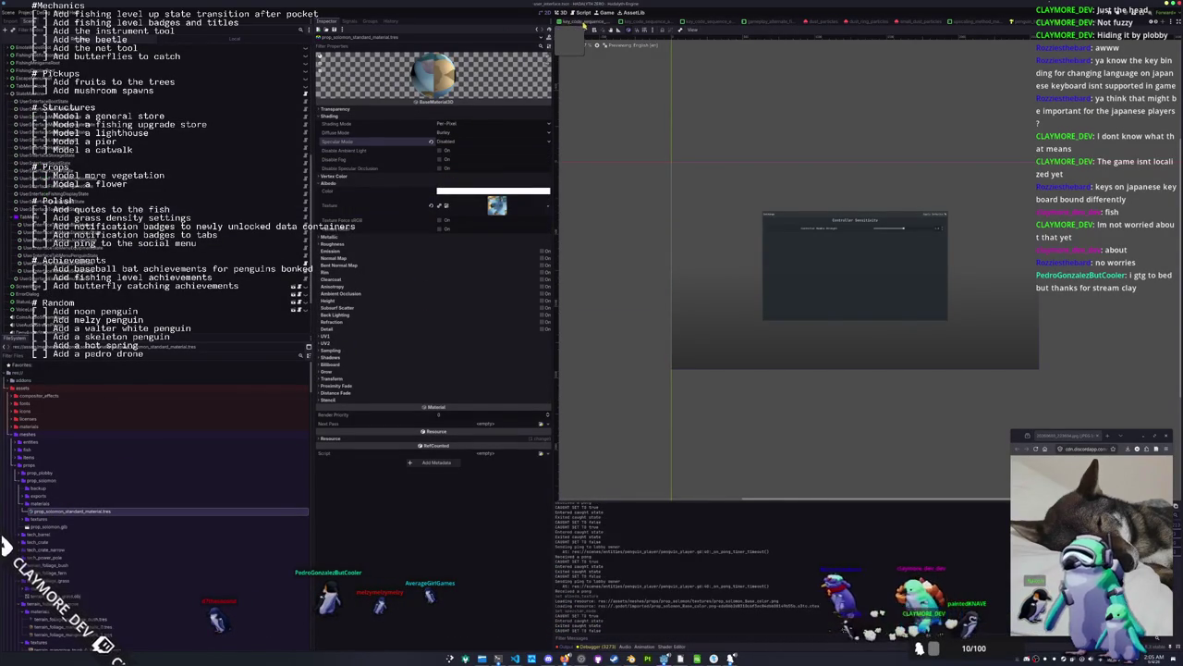
# Collapse the states, settings and components folders, then duplicate the prop_plobby folder.
pyautogui.scroll(-10, 52, 492)
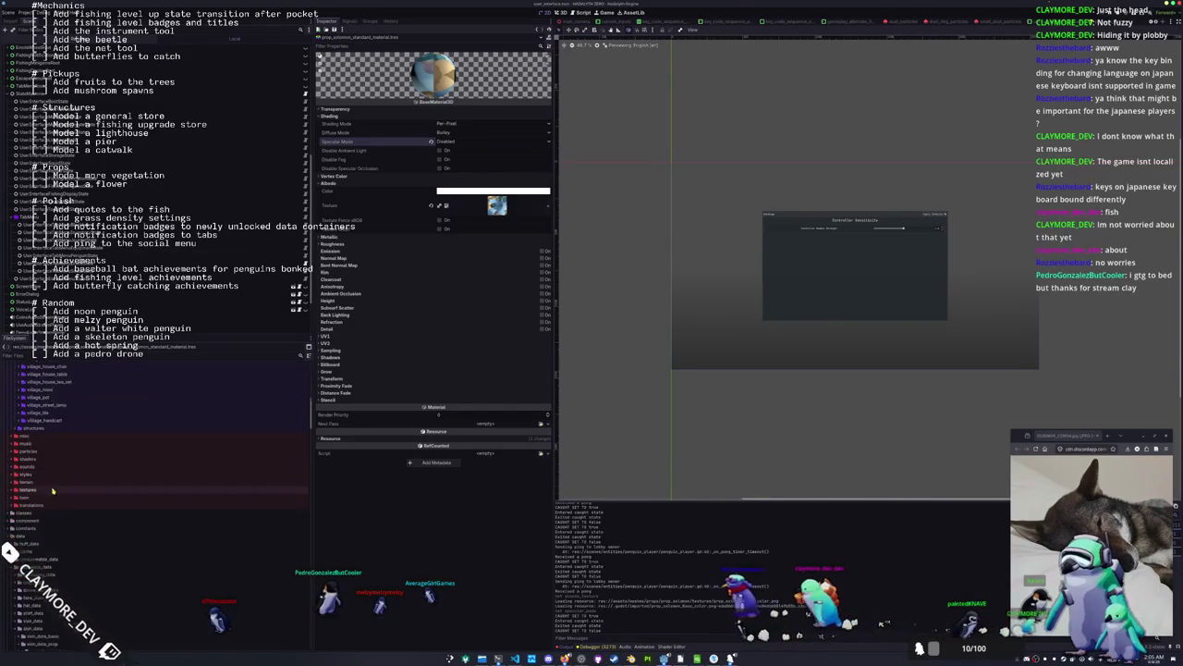
pyautogui.scroll(-10, 53, 492)
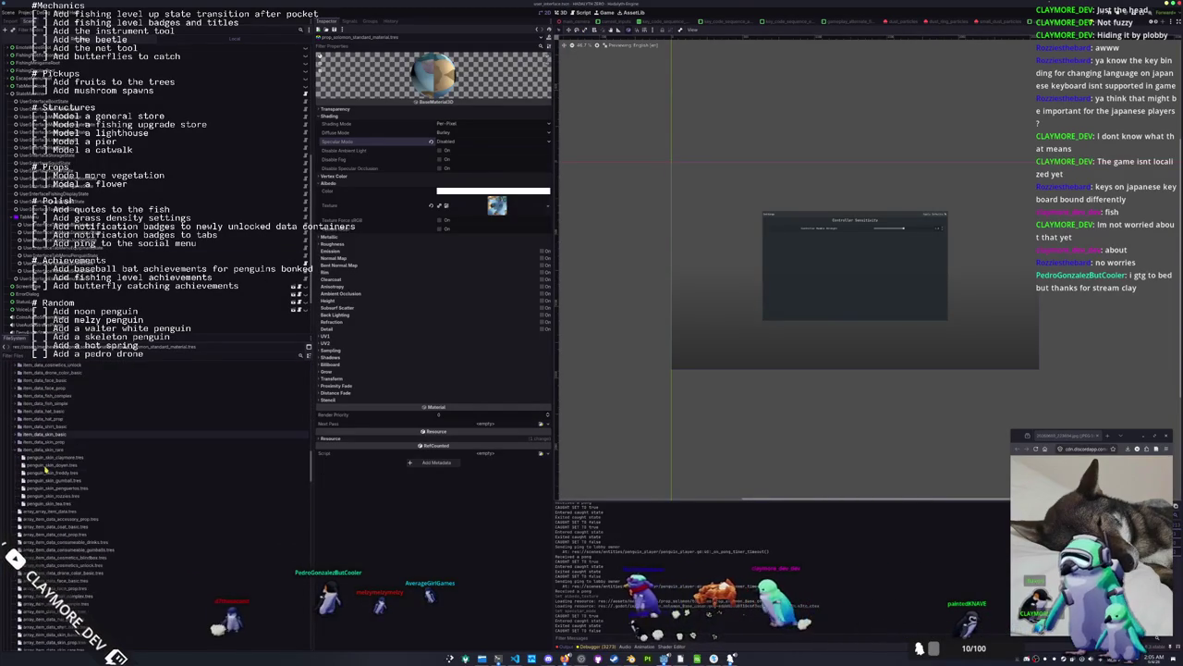
pyautogui.scroll(-10, 44, 470)
pyautogui.click(33, 420)
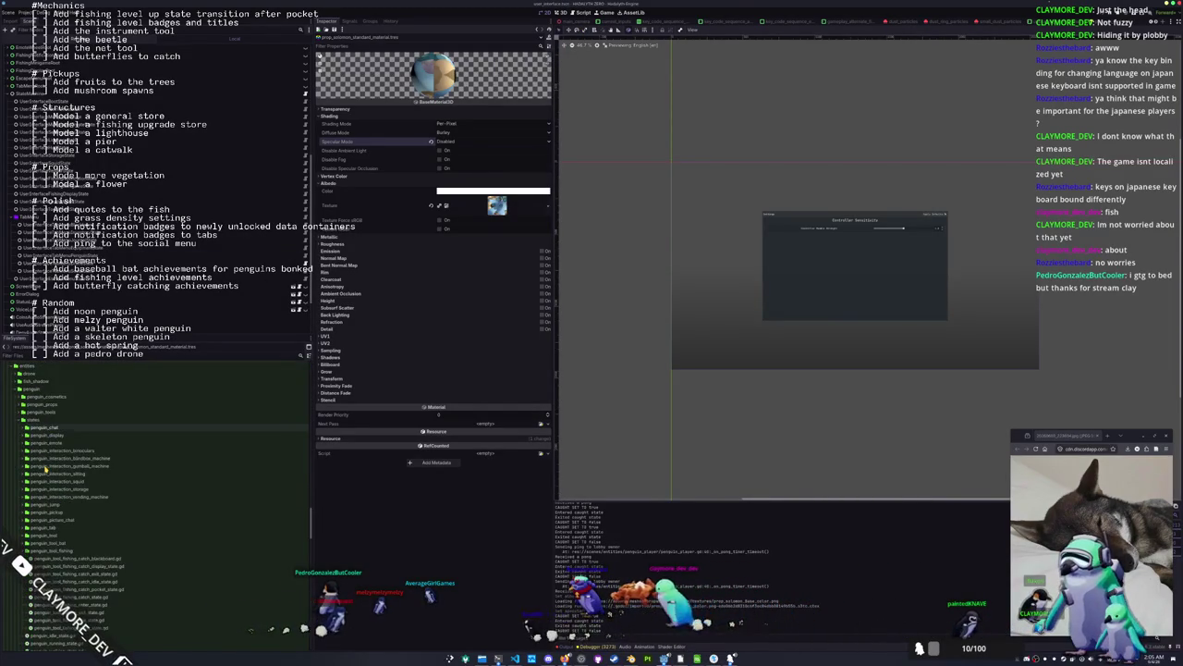
pyautogui.click(27, 421)
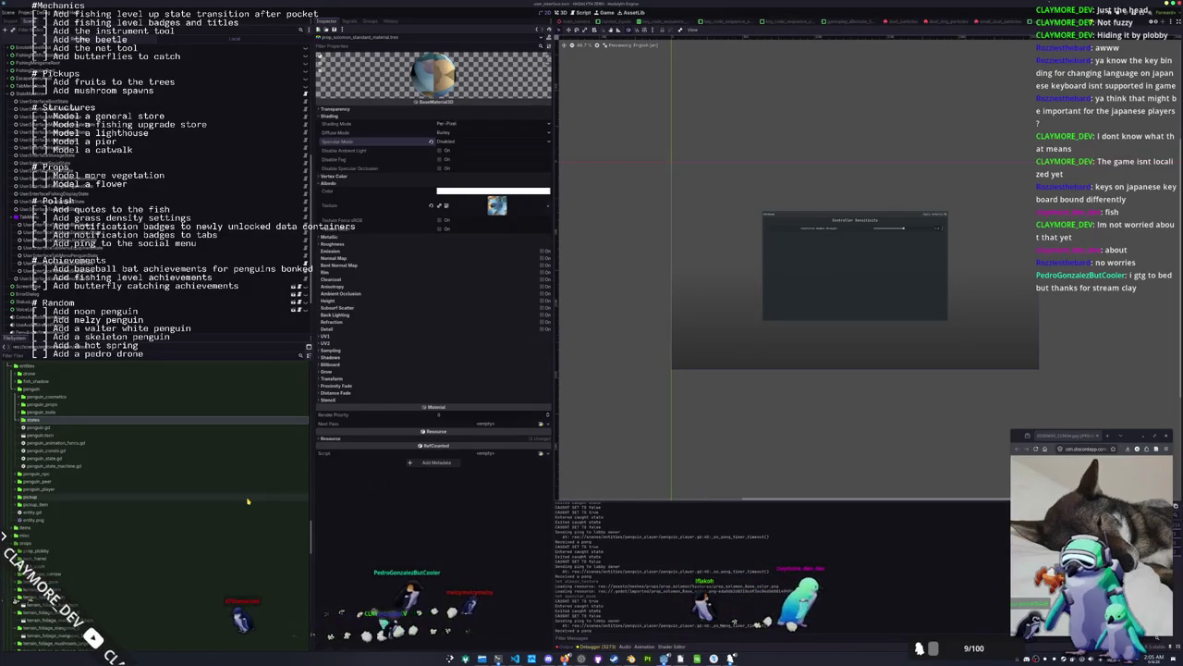
pyautogui.scroll(-5, 217, 477)
pyautogui.scroll(-10, 218, 477)
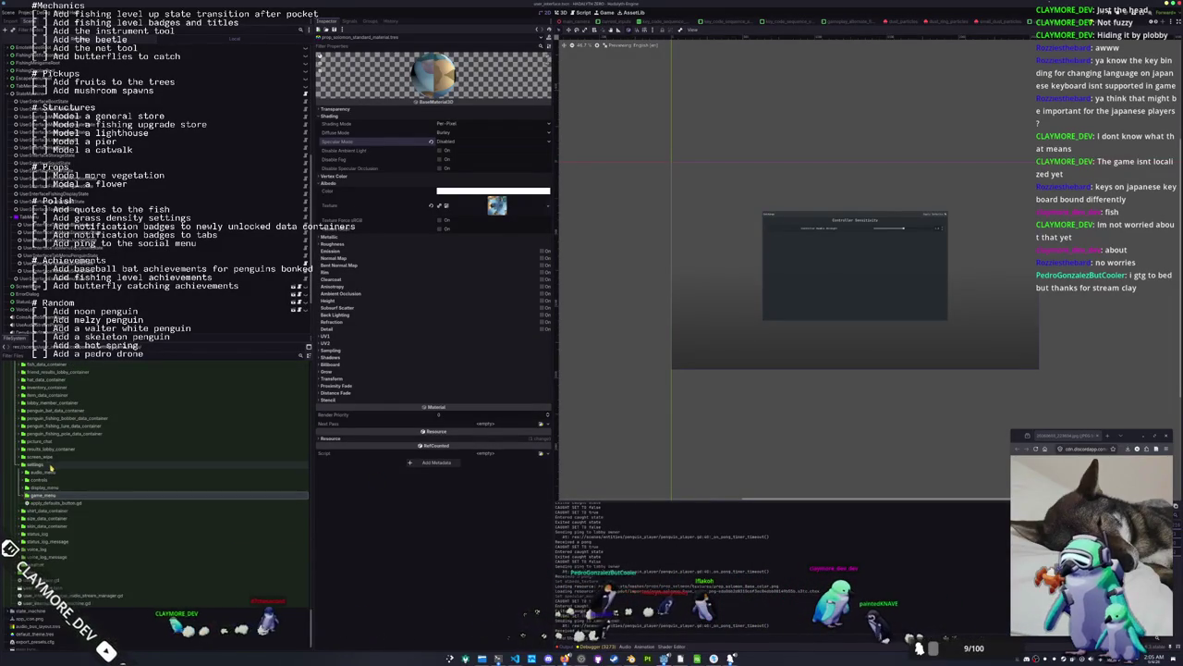
pyautogui.doubleClick(58, 466)
pyautogui.scroll(5, 67, 495)
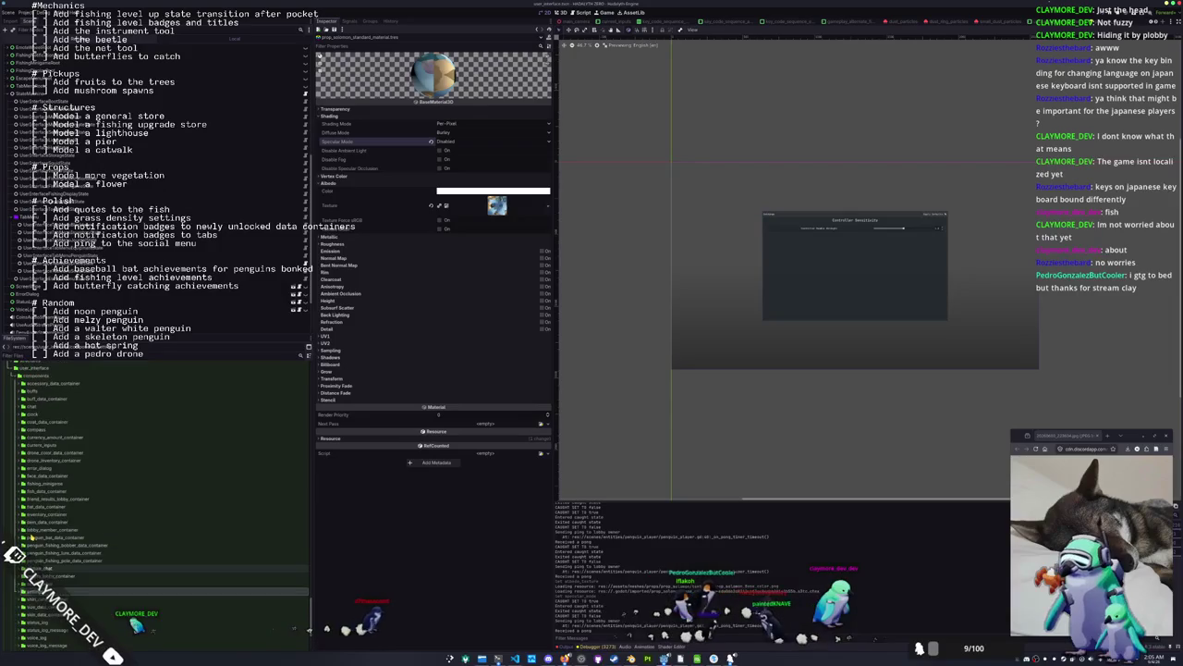
pyautogui.click(28, 449)
pyautogui.doubleClick(28, 449)
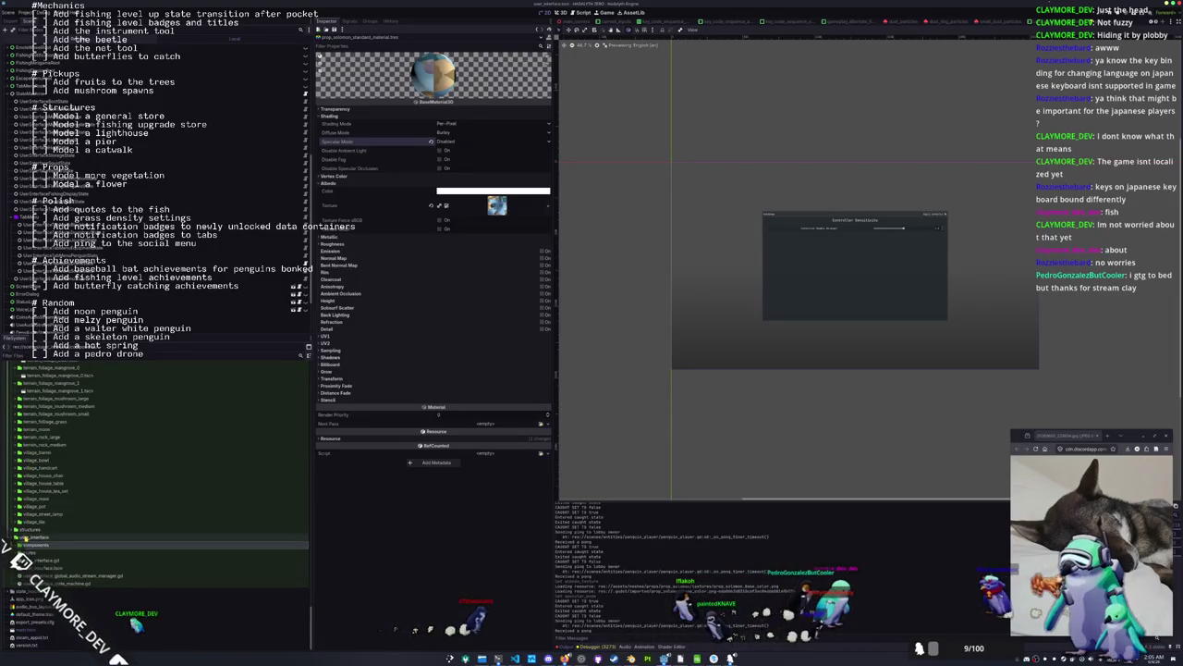
pyautogui.scroll(5, 23, 544)
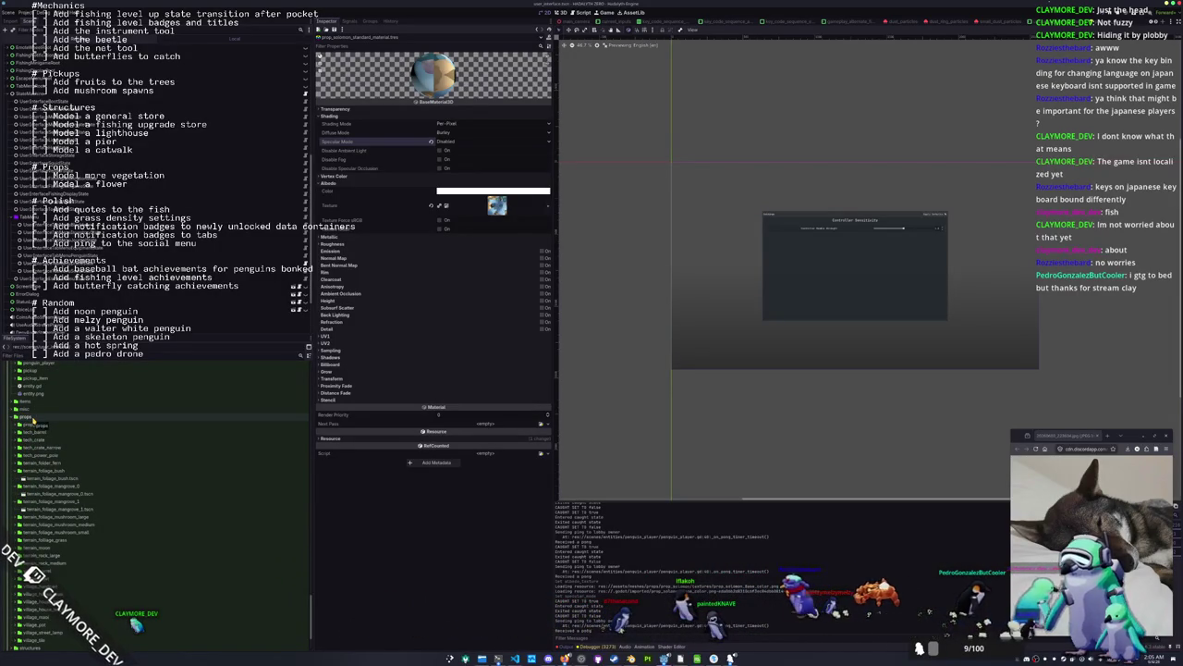
pyautogui.hotkey('ctrl', 'd')
pyautogui.write('prop_solomon')
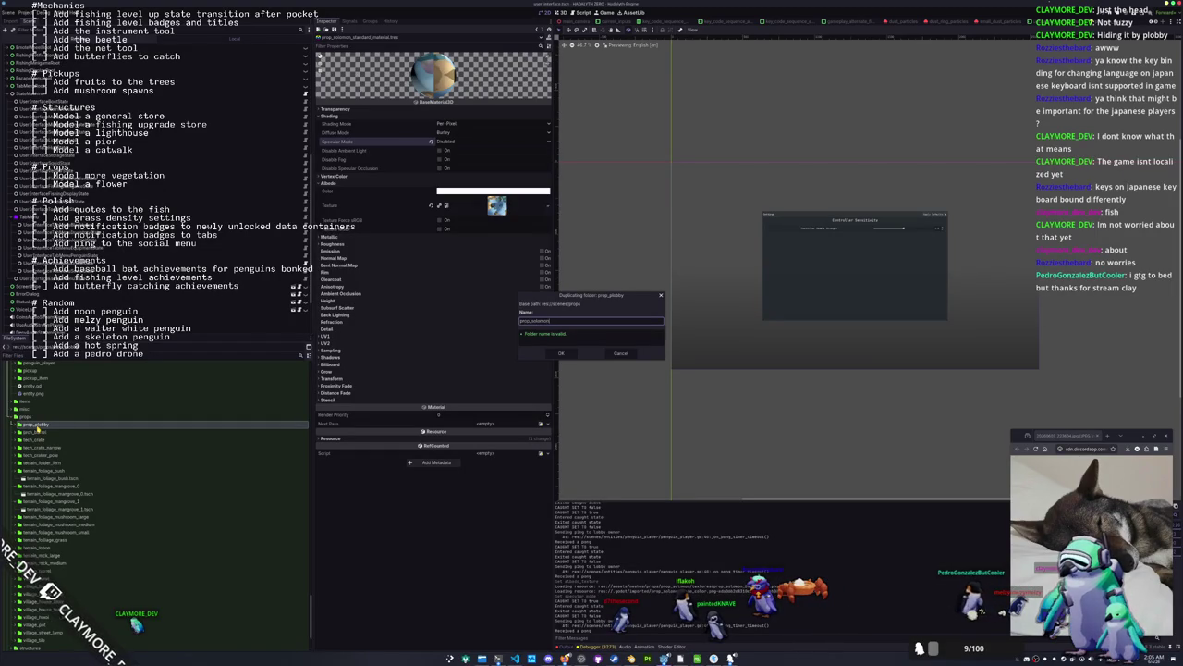
# Confirm the prop_solomon duplicate, open prop_solomon.tscn, and select its leftover monkey model.
pyautogui.press('Return')
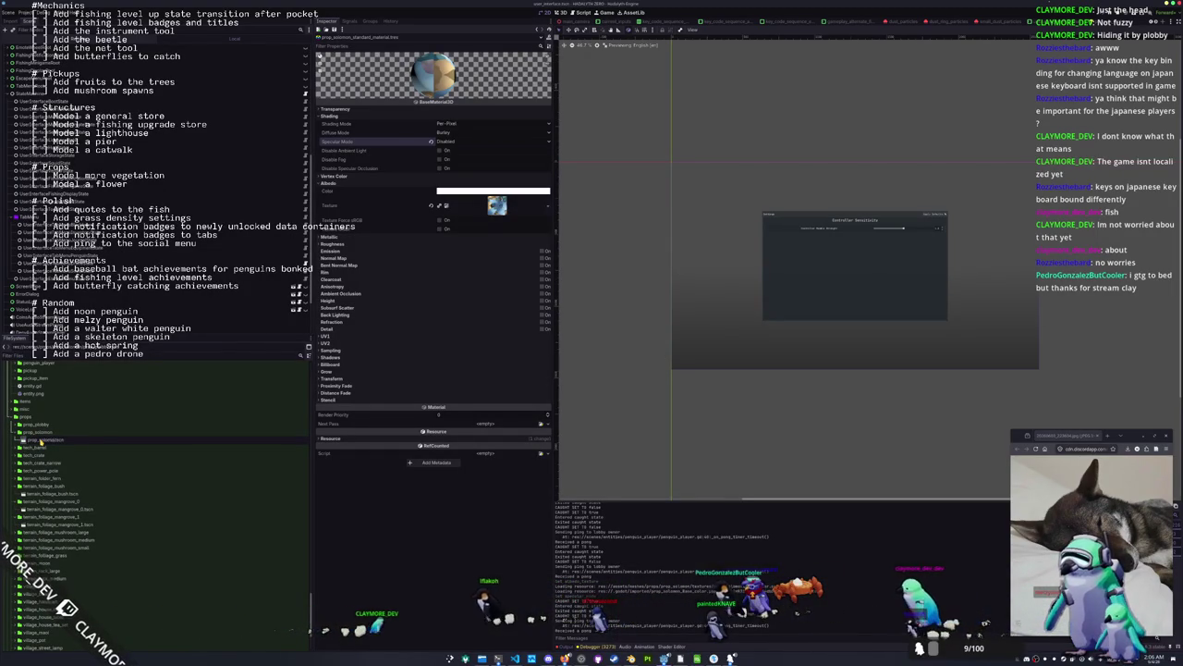
pyautogui.doubleClick(41, 442)
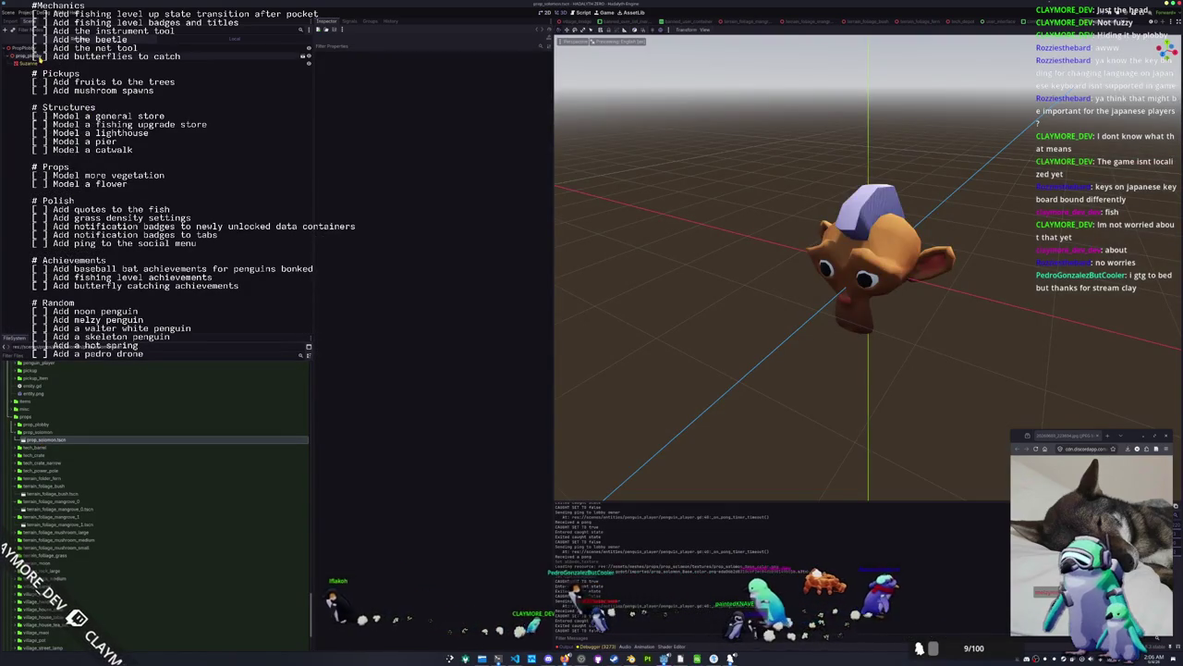
pyautogui.click(89, 112)
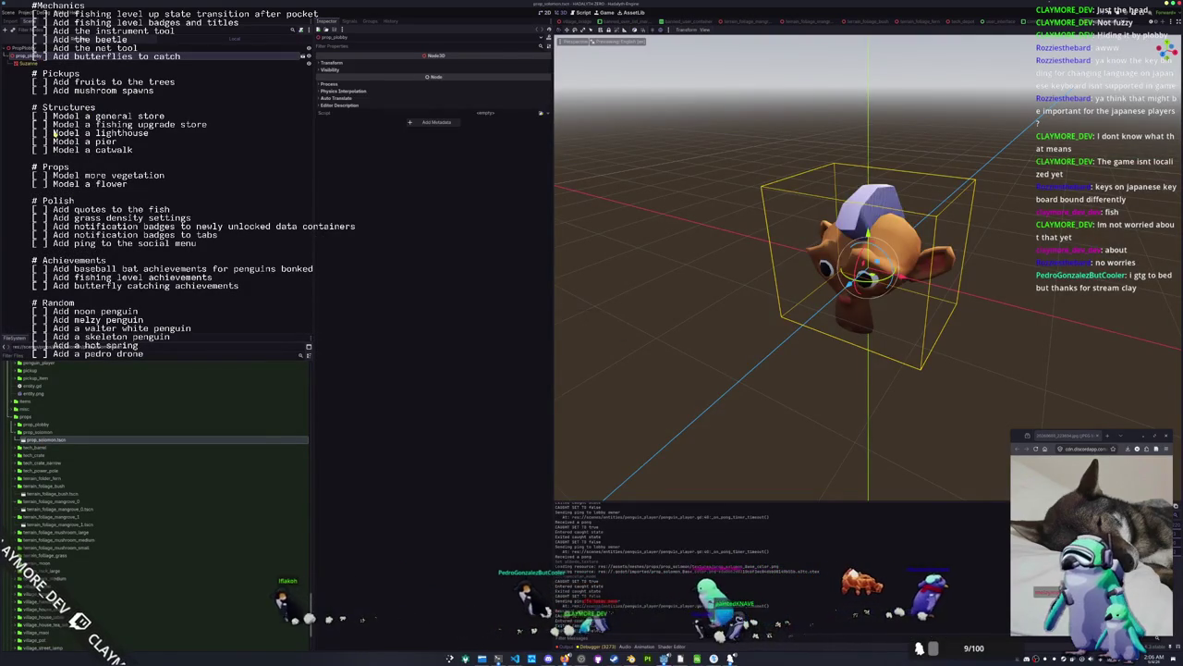
# Replace the leftover monkey with the prop_solomon.glb walrus model and frame it in the view.
pyautogui.press('Delete')
pyautogui.scroll(-15, 63, 492)
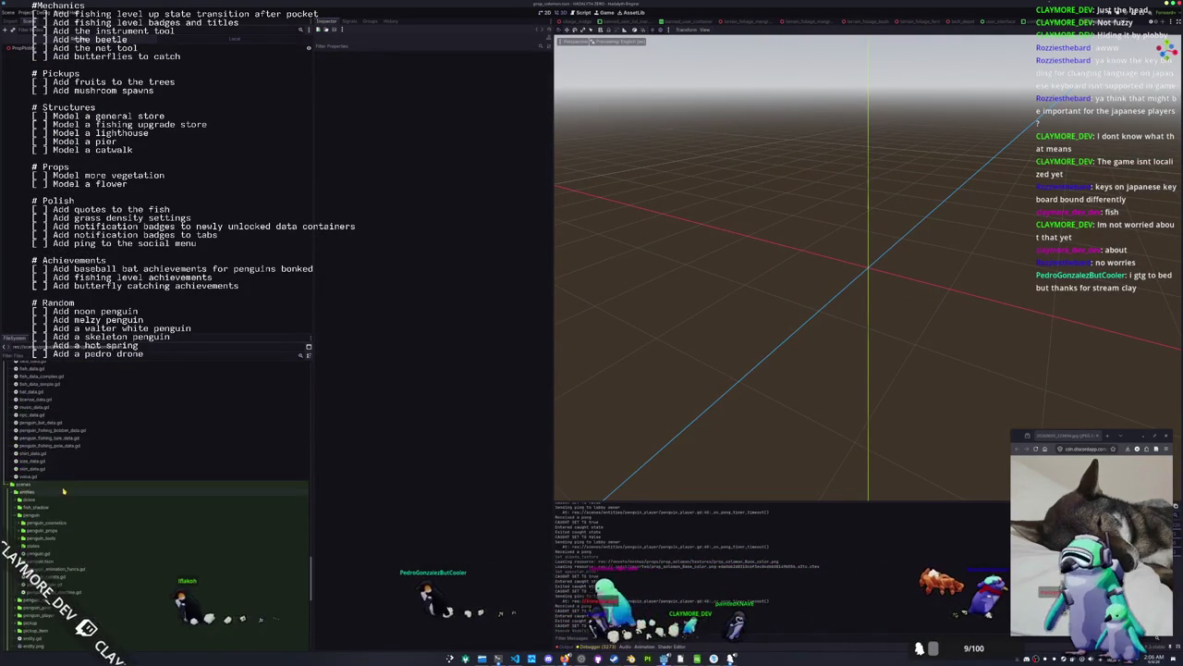
pyautogui.scroll(-15, 61, 493)
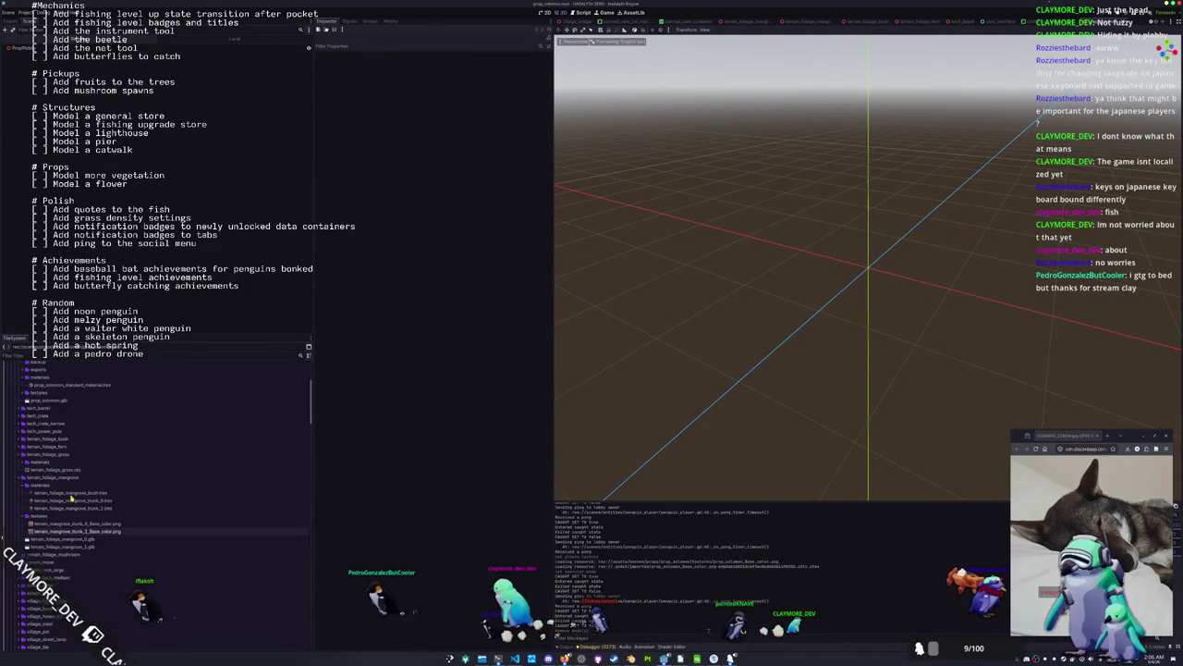
pyautogui.moveTo(48, 400); pyautogui.dragTo(178, 299)
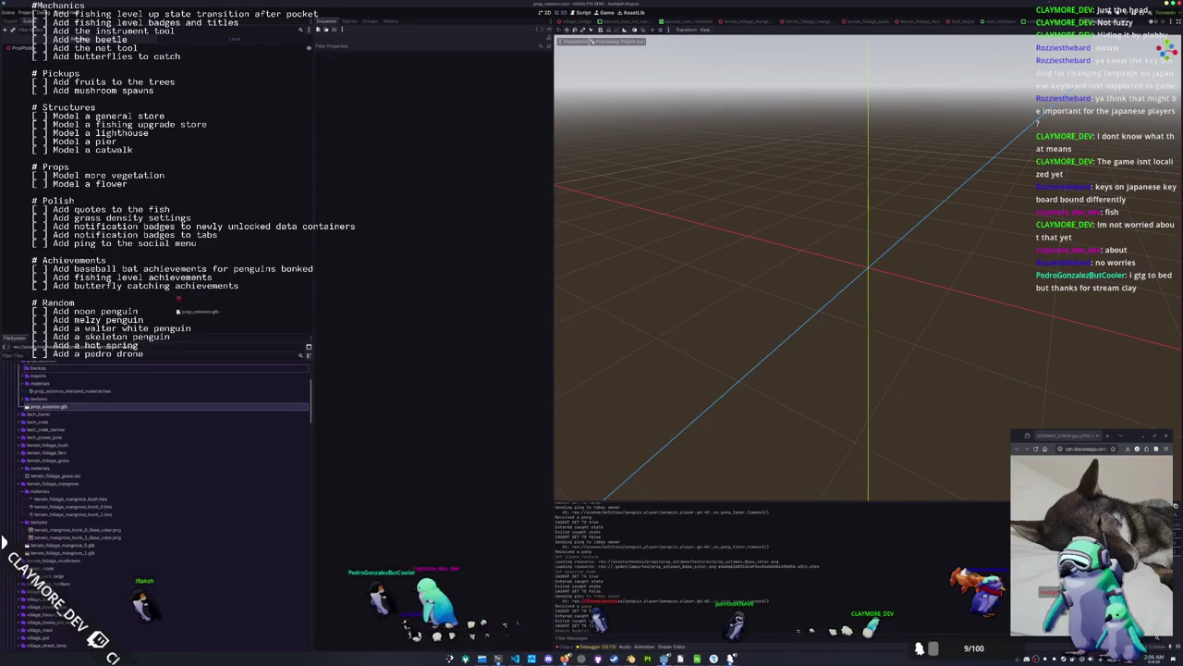
pyautogui.moveTo(58, 51); pyautogui.dragTo(59, 54)
pyautogui.rightClick(60, 55)
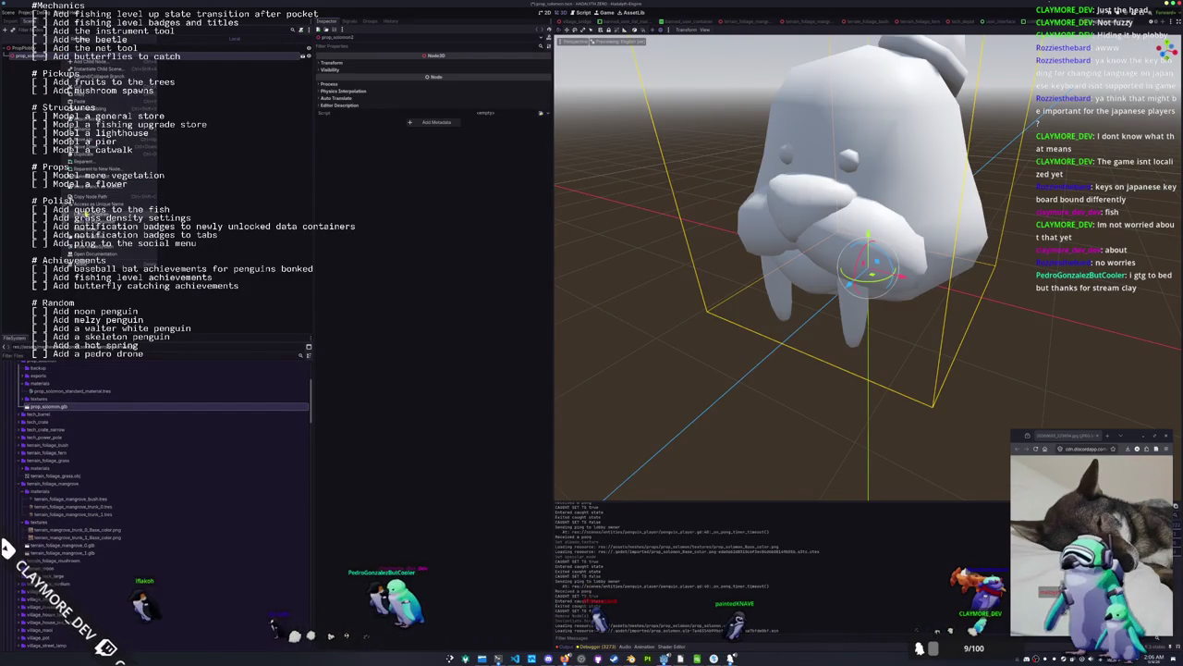
pyautogui.click(372, 405)
pyautogui.press('f')
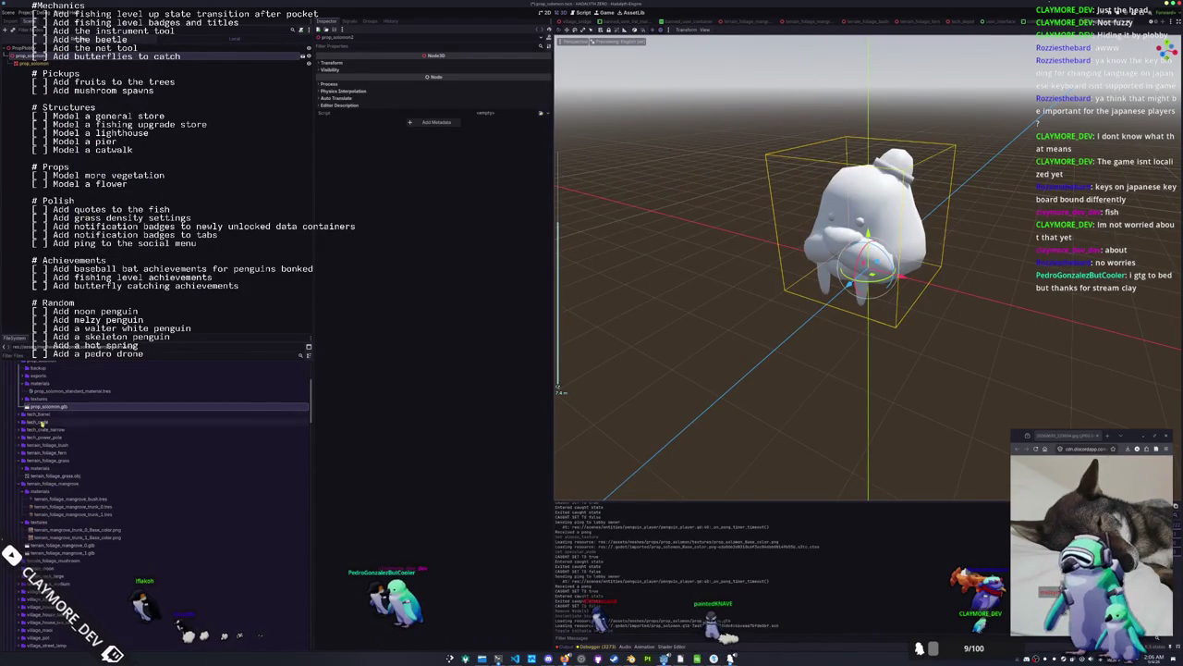
# Apply prop_solomon_standard_material.tres to the walrus node as a Material Override.
pyautogui.click(56, 392)
pyautogui.moveTo(64, 64); pyautogui.dragTo(65, 65)
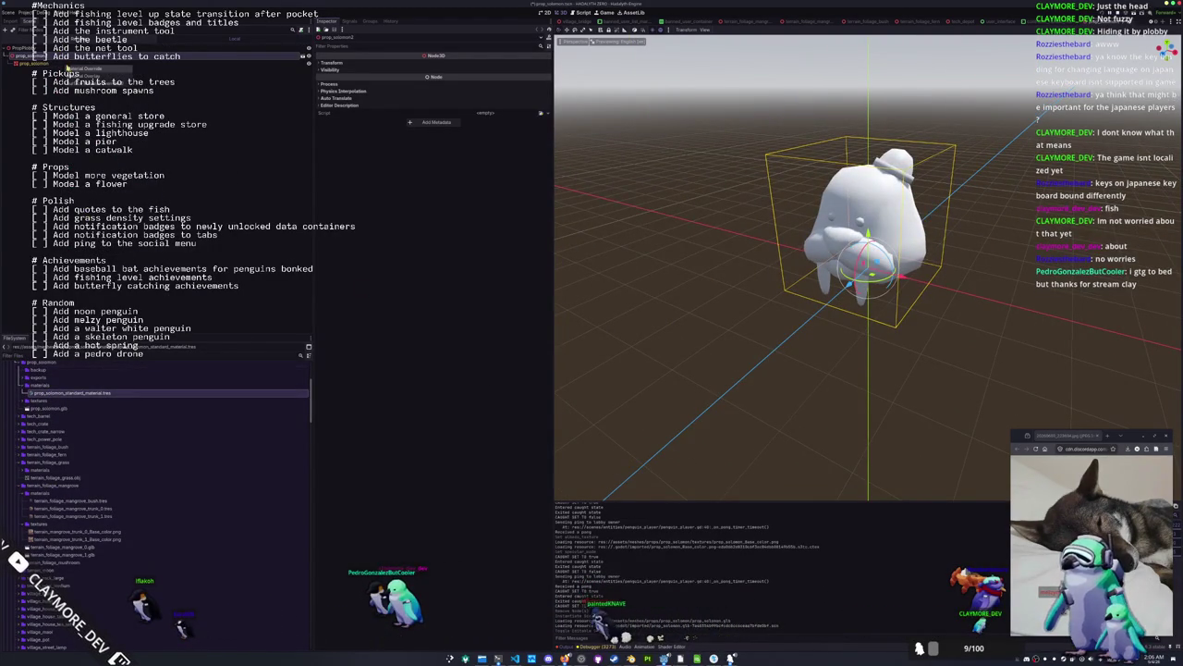
pyautogui.click(74, 72)
pyautogui.click(585, 64)
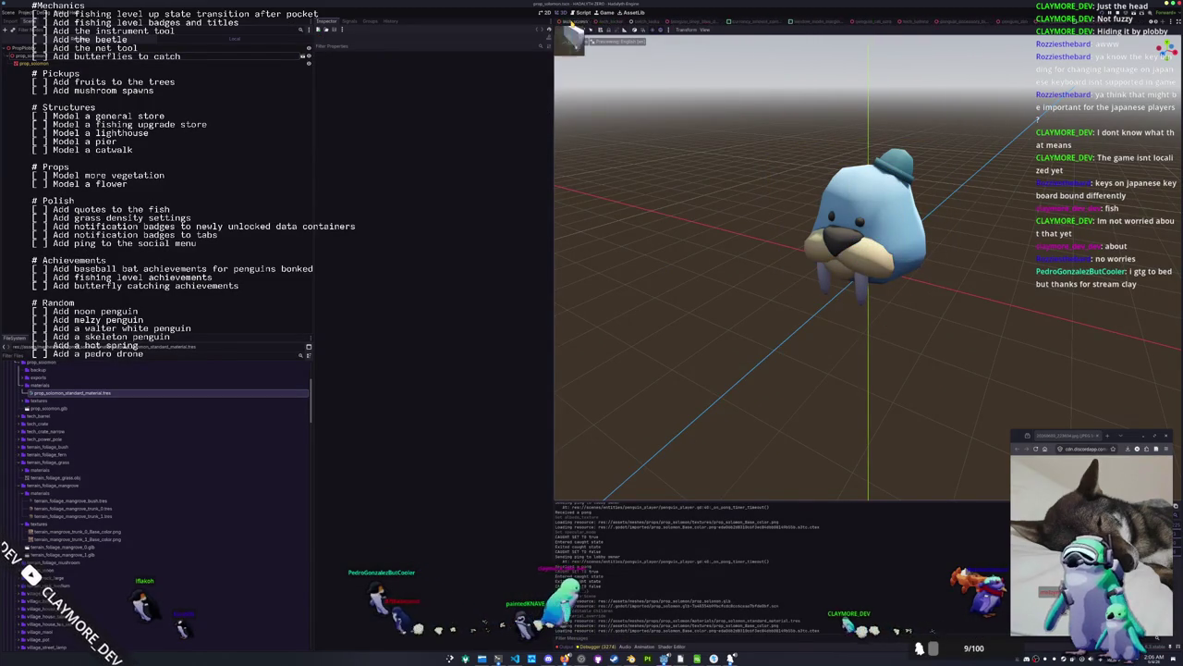
# Leave the prop_solomon scene and bring up the main.tscn scene tab.
pyautogui.click(187, 43)
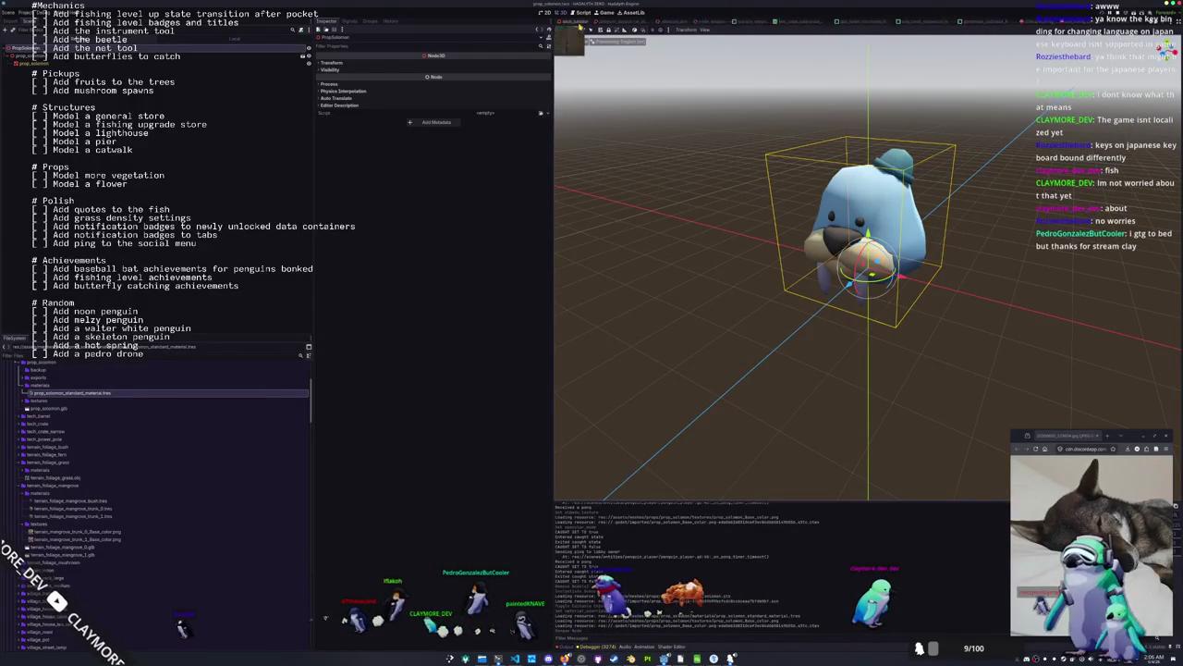
pyautogui.scroll(-3, 580, 28)
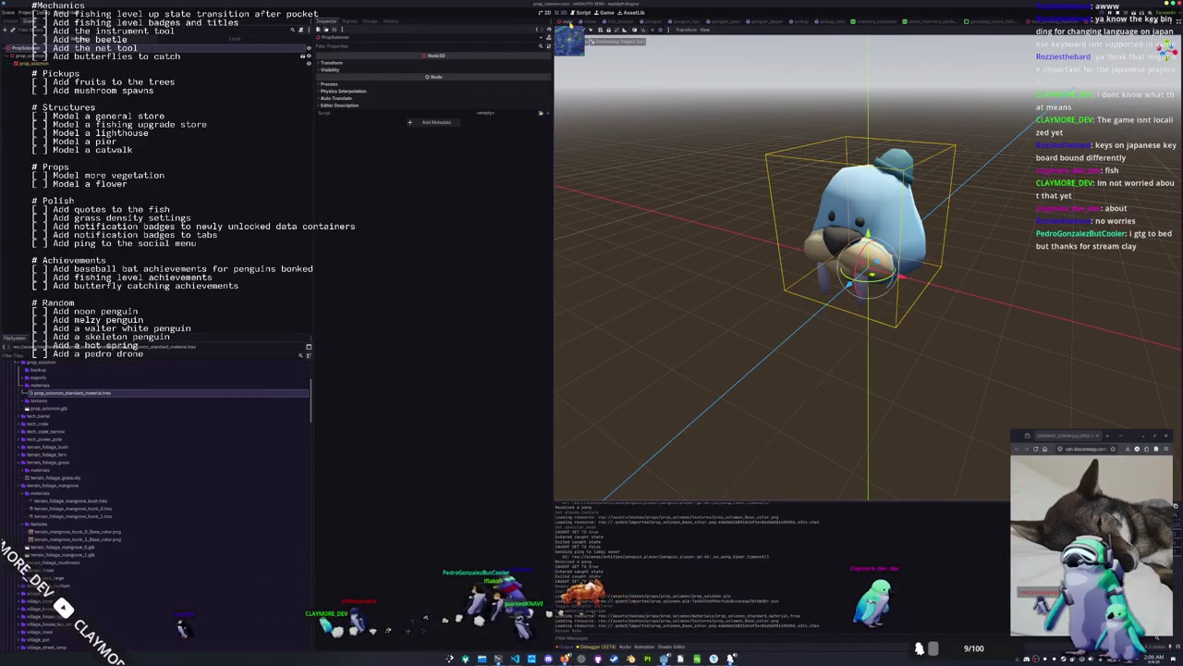
pyautogui.click(571, 27)
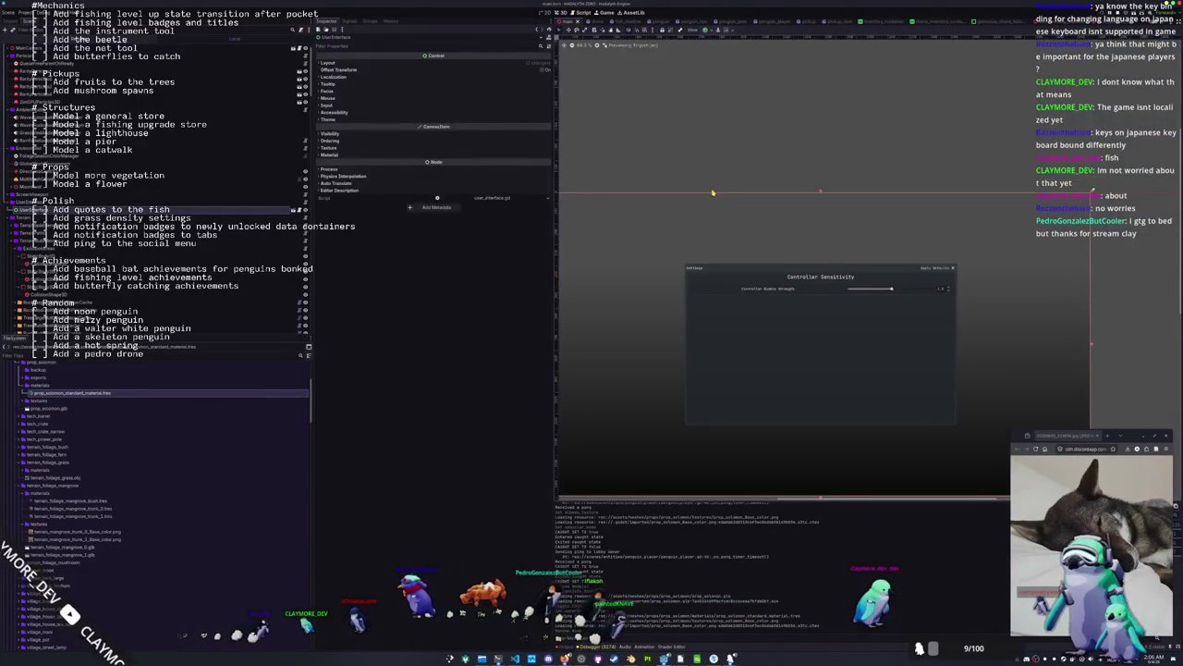
# In the main scene's 3D view, focus on the station structure and orbit along the ledge.
pyautogui.click(561, 12)
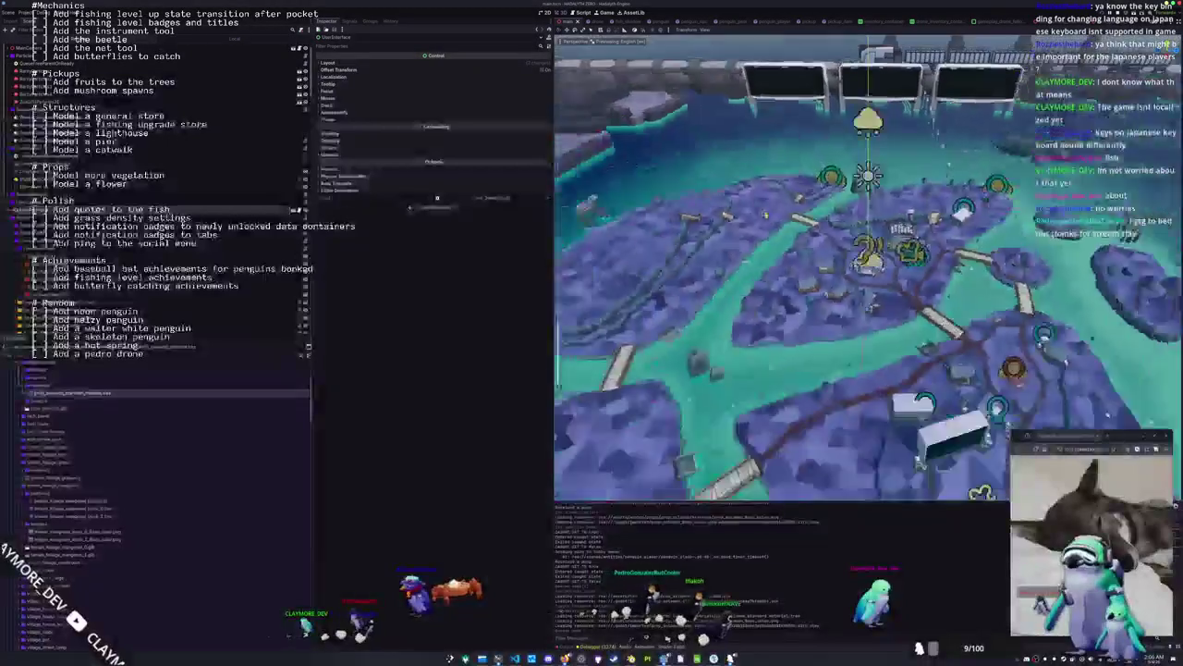
pyautogui.moveTo(742, 281); pyautogui.dragTo(848, 147)
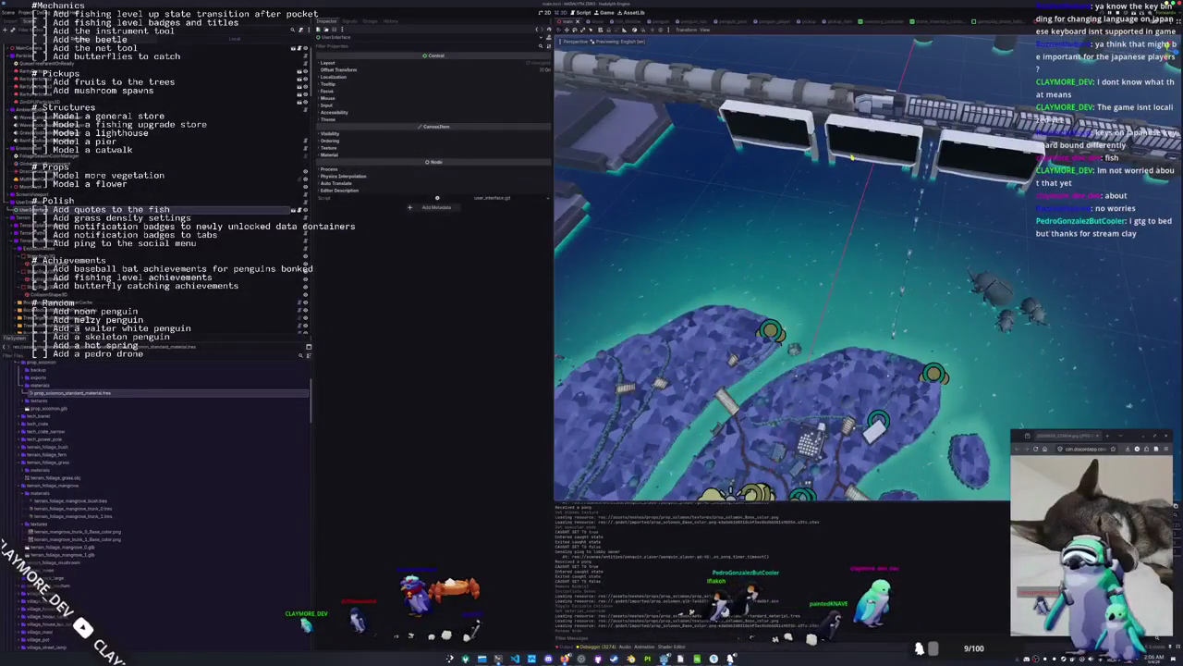
pyautogui.click(852, 155)
pyautogui.press('f')
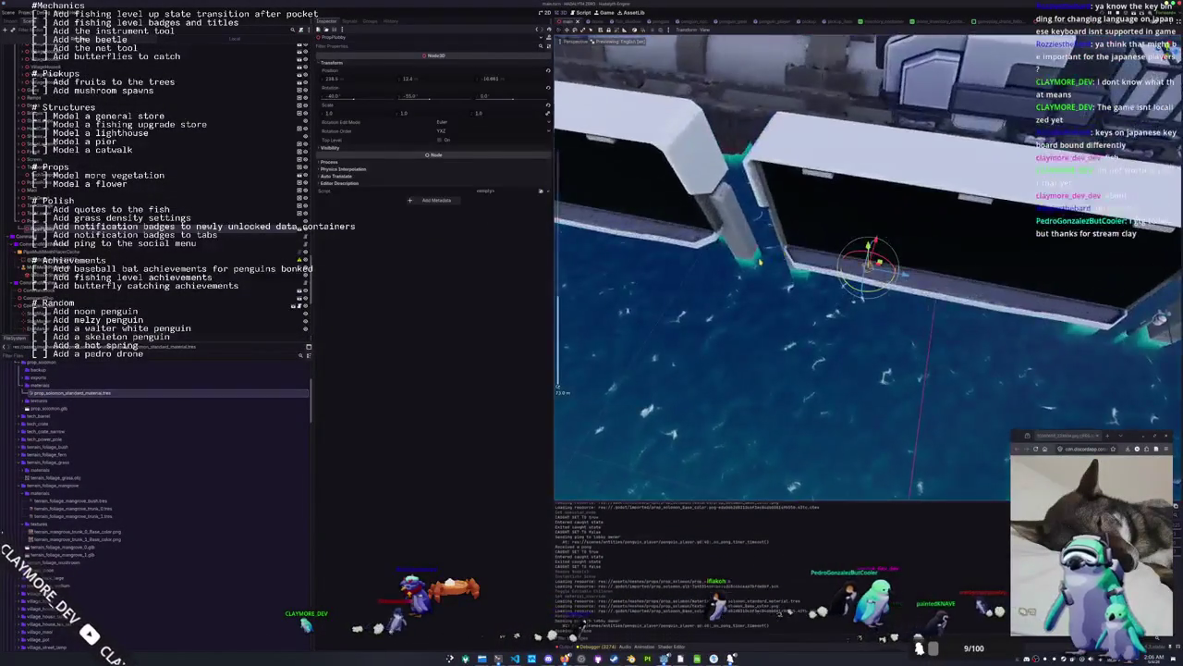
pyautogui.moveTo(760, 262); pyautogui.dragTo(572, 342)
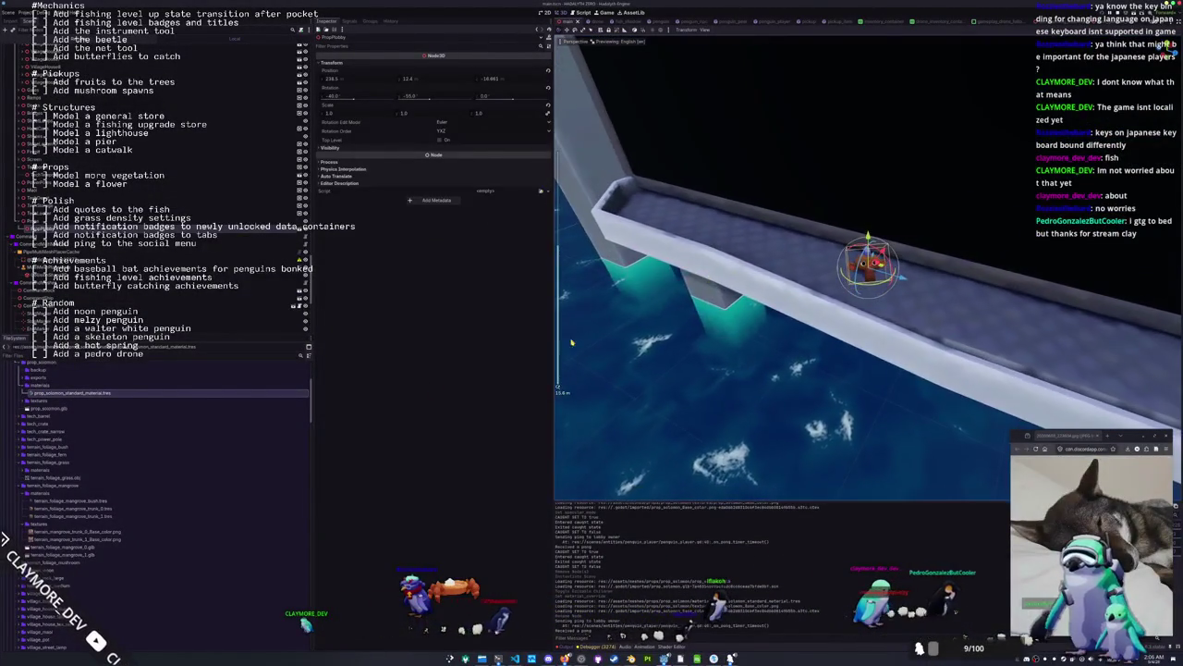
# Drag the walrus model into the main scene tree and select the small prop on the ledge.
pyautogui.moveTo(46, 408); pyautogui.dragTo(111, 288)
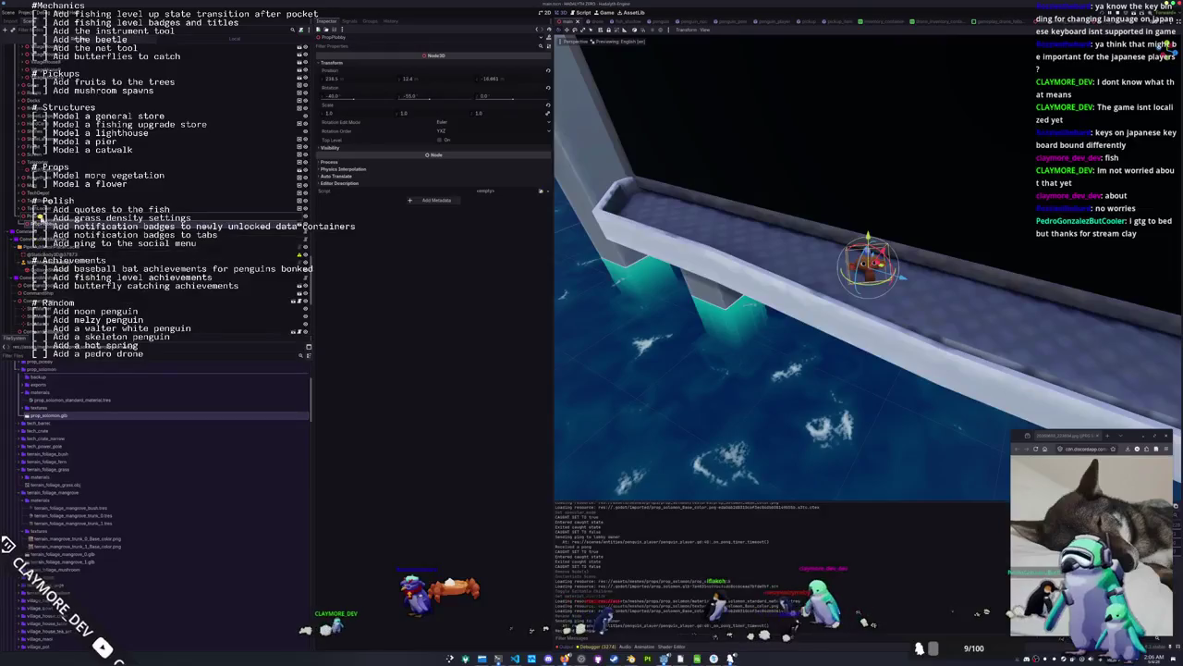
pyautogui.moveTo(39, 219); pyautogui.dragTo(39, 220)
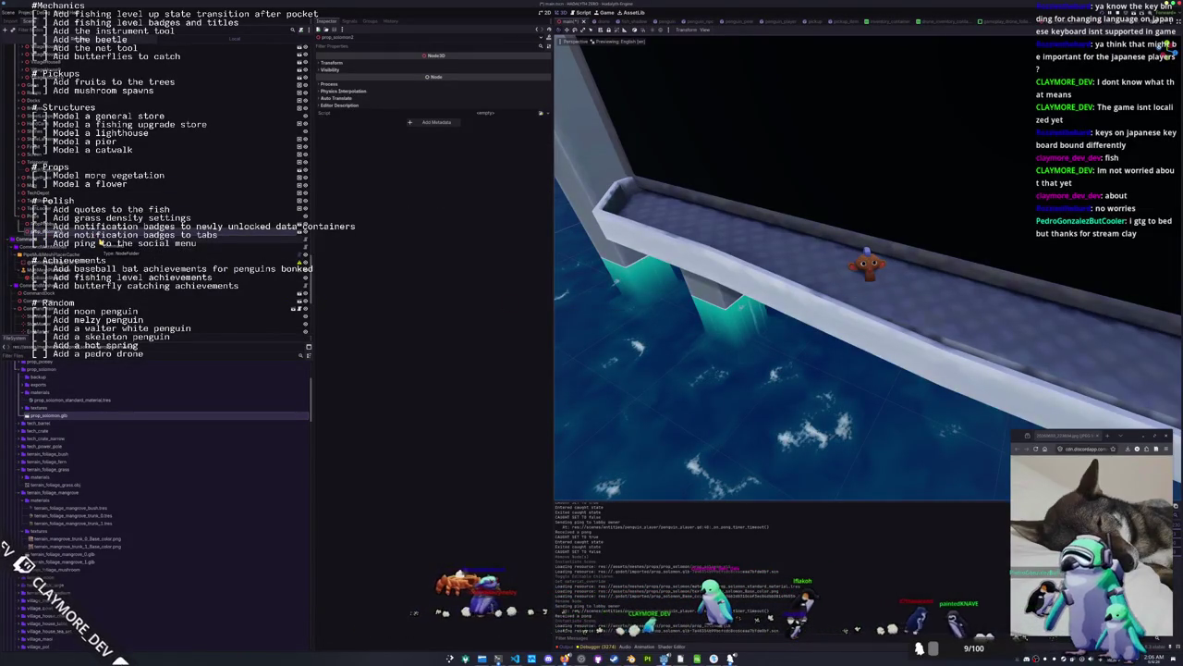
pyautogui.click(93, 243)
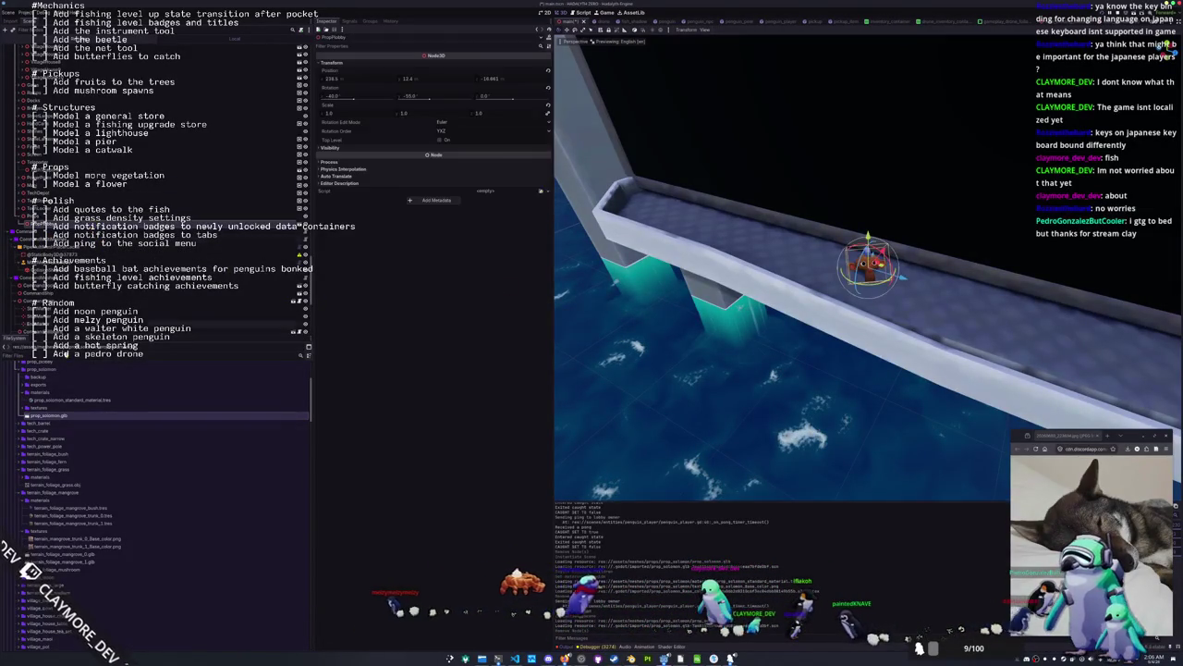
pyautogui.scroll(15, 65, 463)
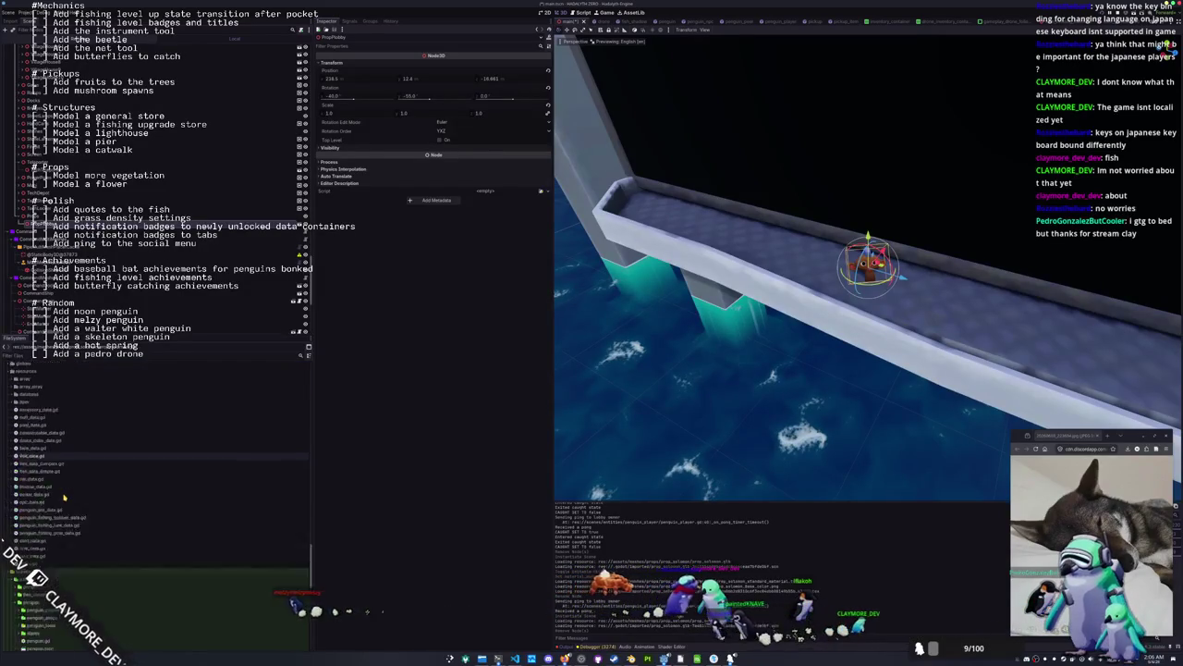
pyautogui.scroll(-5, 63, 498)
pyautogui.scroll(-3, 38, 507)
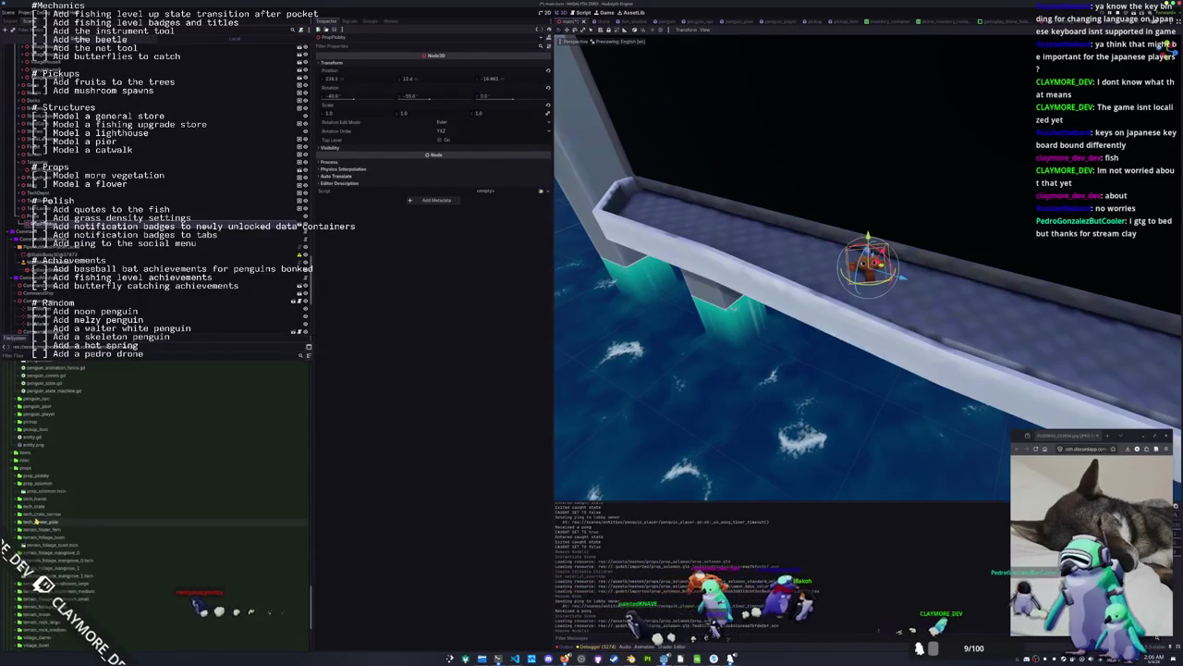
pyautogui.scroll(-3, 34, 511)
# Instance prop_solomon.tscn on the pier, move it along X and rotate it, then scale the brown prop to about 1.4.
pyautogui.doubleClick(37, 535)
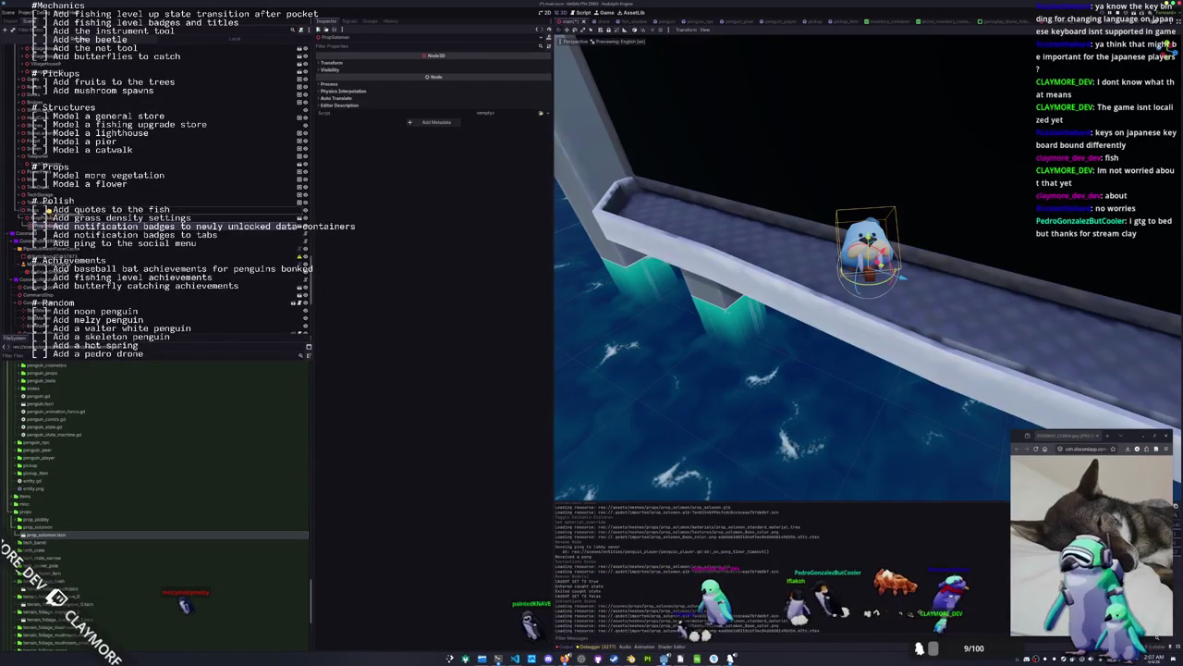
pyautogui.moveTo(758, 278); pyautogui.dragTo(693, 284)
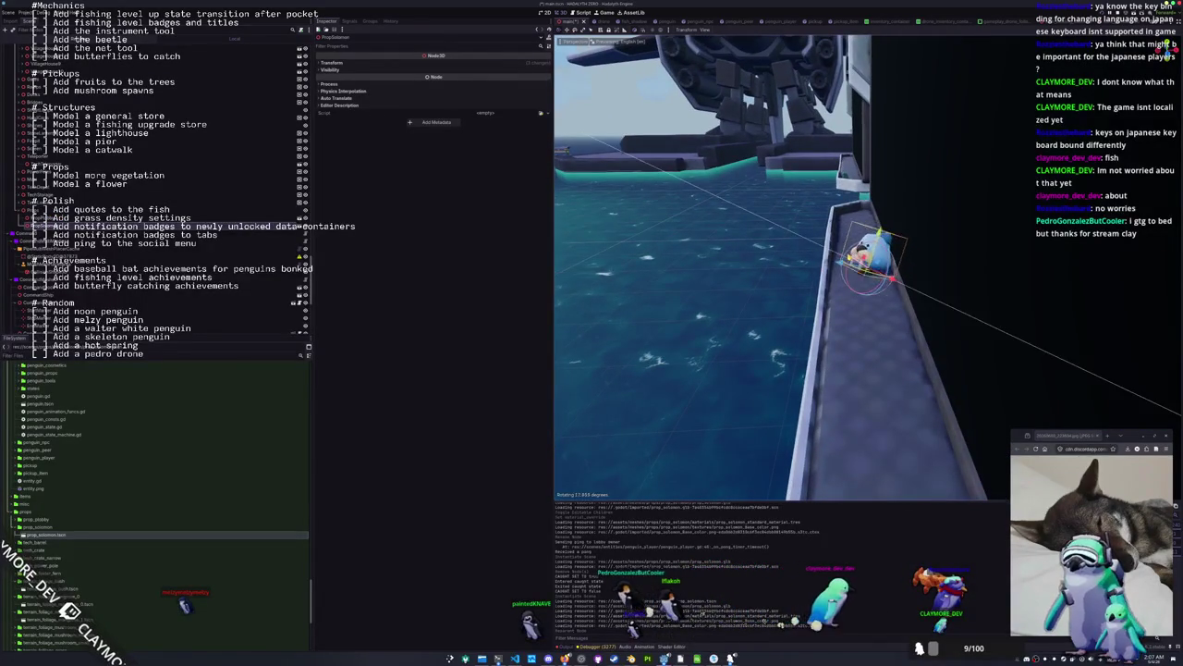
pyautogui.moveTo(776, 277); pyautogui.dragTo(739, 305)
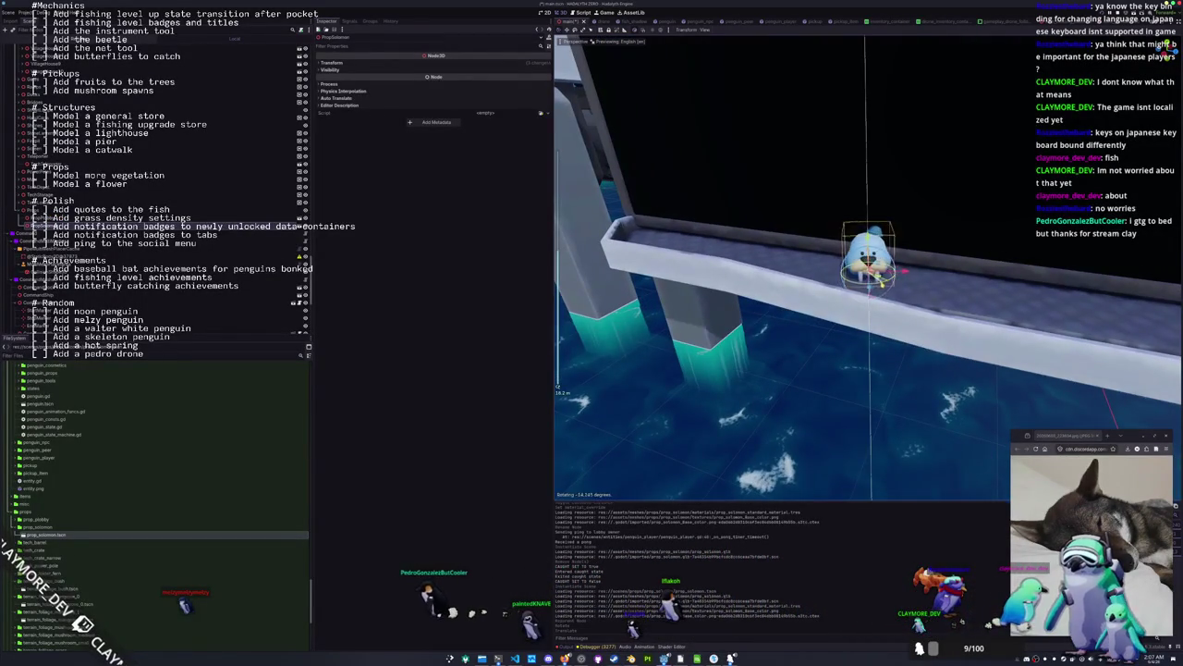
pyautogui.press('g')
pyautogui.press('x')
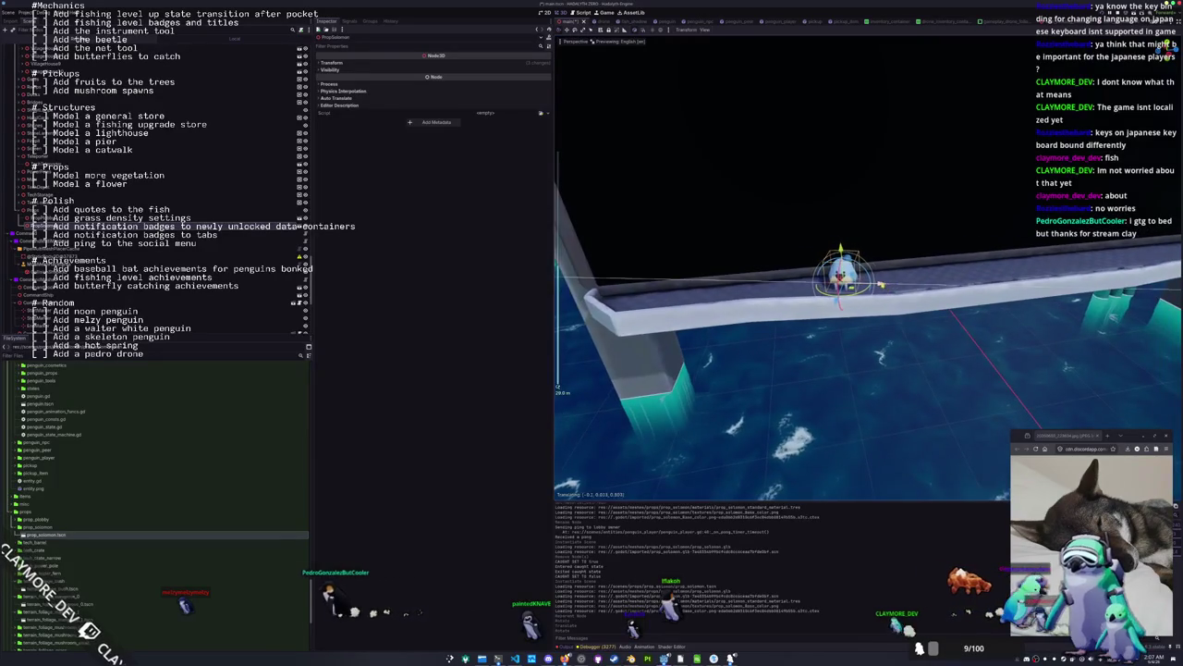
pyautogui.press('Return')
pyautogui.press('f')
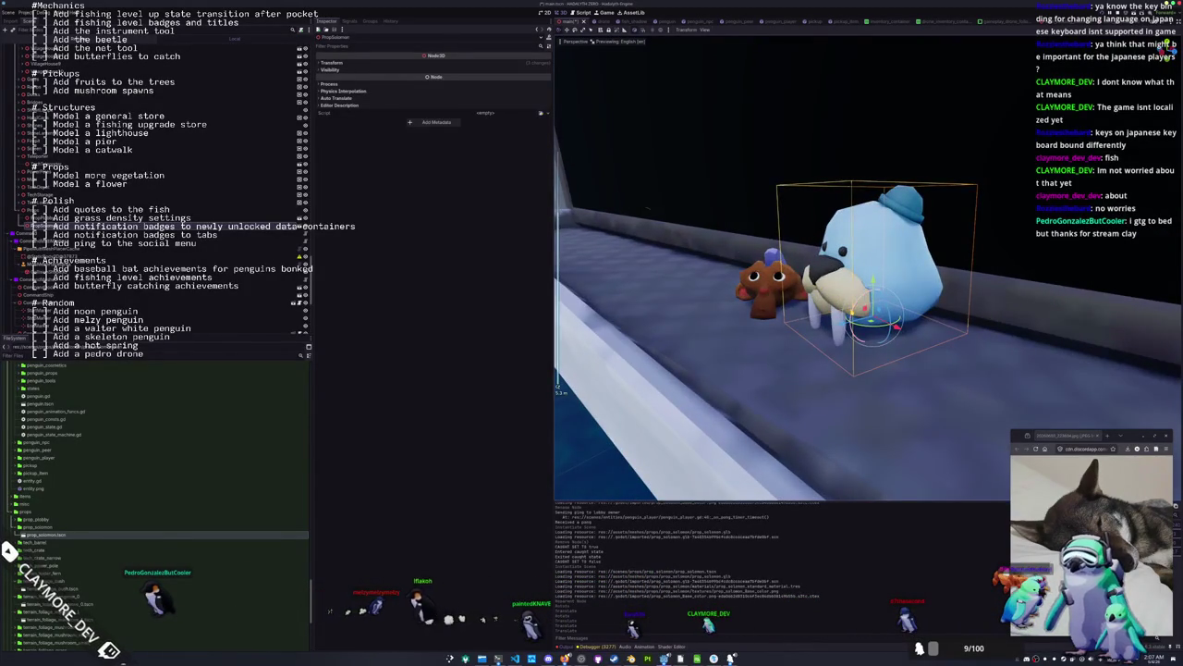
pyautogui.press('Return')
pyautogui.click(56, 218)
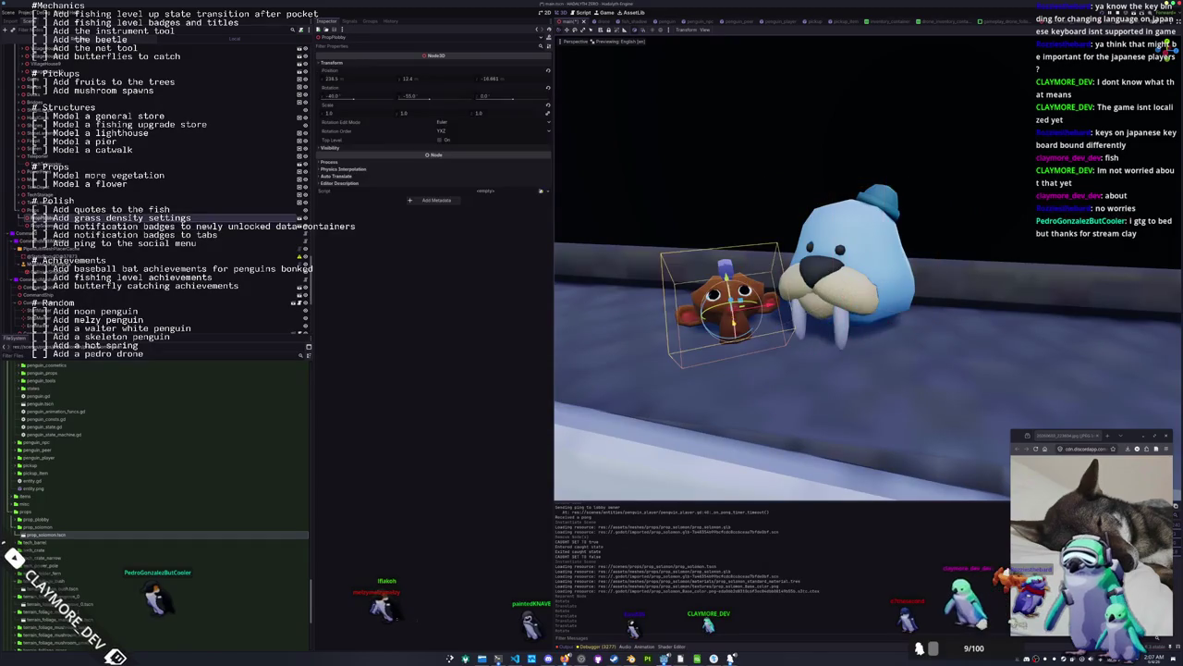
pyautogui.moveTo(333, 114)
pyautogui.mouseDown()
pyautogui.moveTo(375, 114)
pyautogui.moveTo(357, 129)
pyautogui.mouseUp()
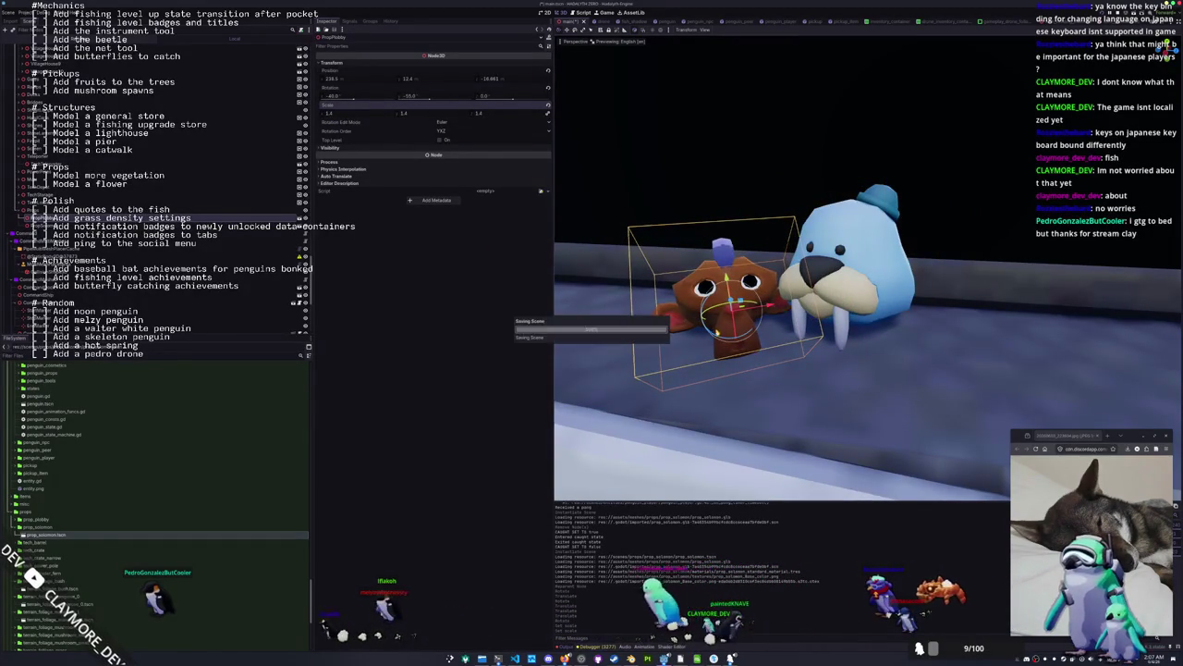
pyautogui.scroll(-6, 698, 342)
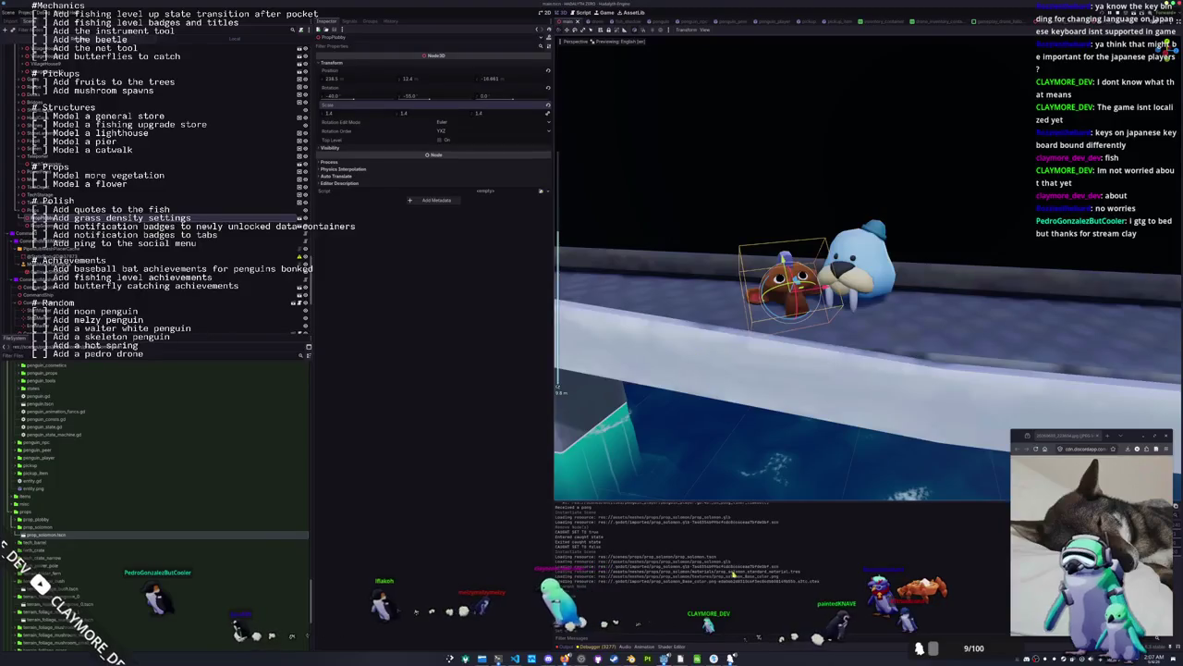